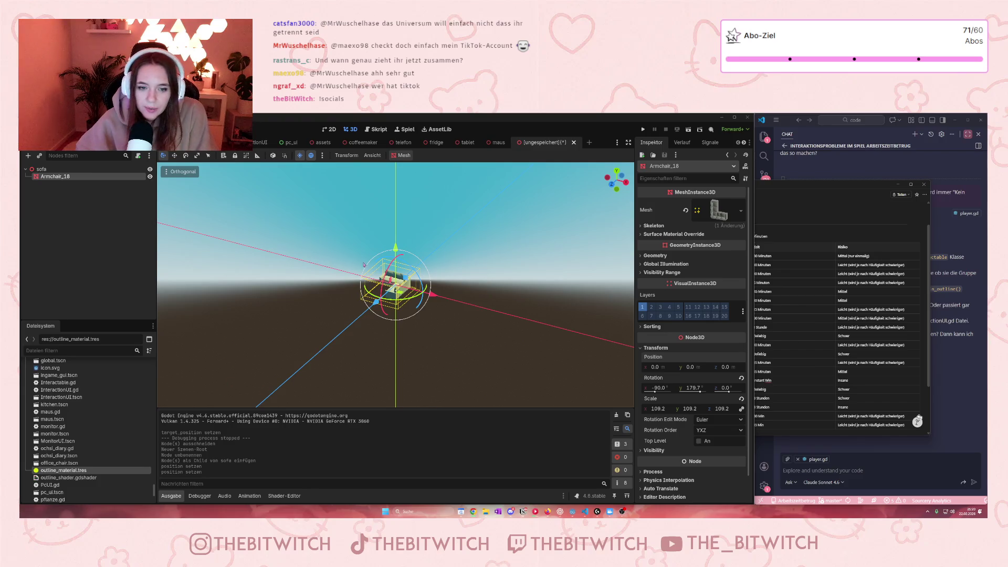
# - Duplicate the Armchair_18 sofa node to create Armchair_19
pyautogui.scroll(5, 364, 264)
pyautogui.moveTo(283, 270); pyautogui.dragTo(329, 301)
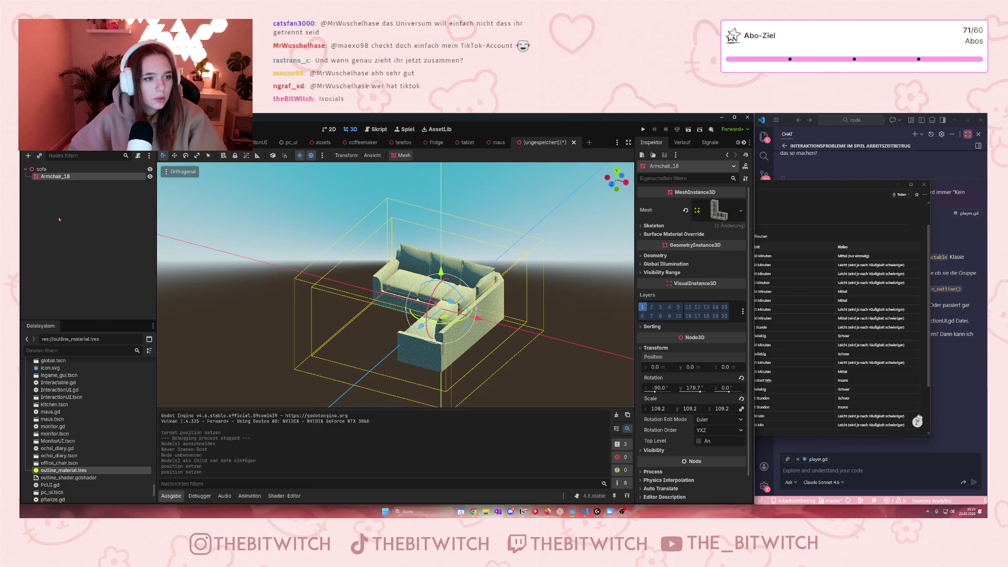
pyautogui.click(78, 220)
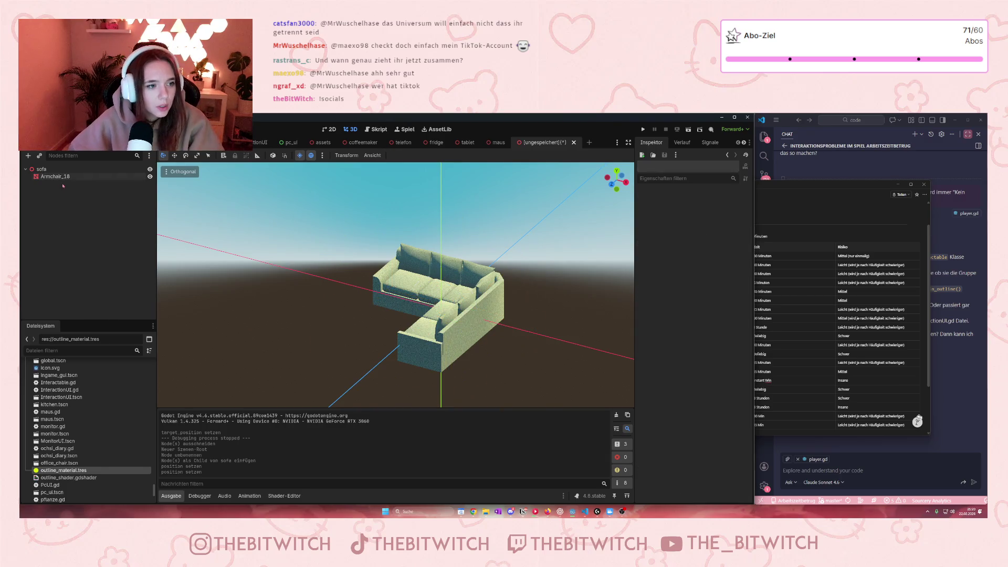
pyautogui.click(62, 177)
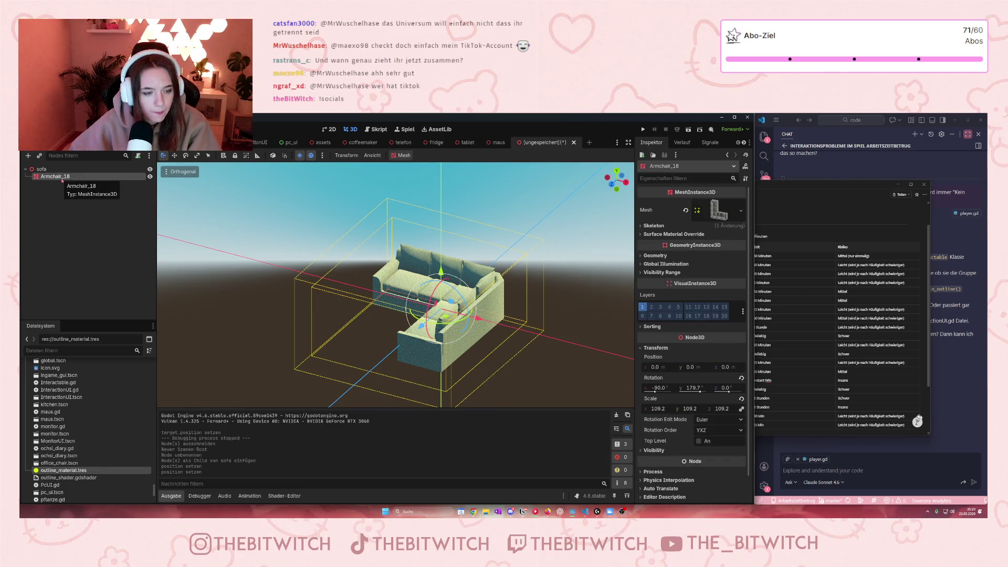
pyautogui.hotkey('ctrl', 'd')
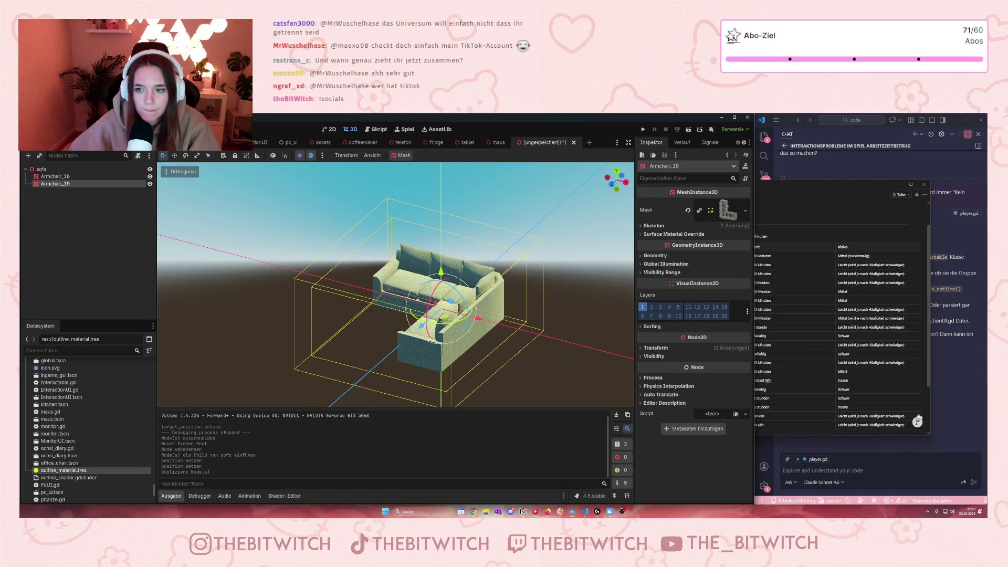
# - Make Armchair_19's mesh unique, leaving Armchair_18's mesh unchanged
pyautogui.click(729, 210)
pyautogui.rightClick(727, 208)
pyautogui.click(756, 374)
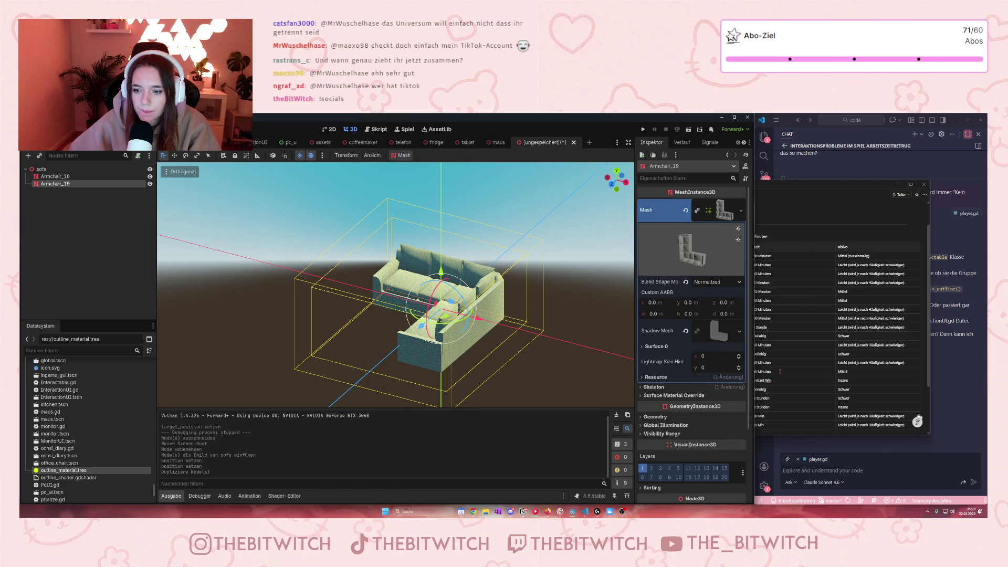
pyautogui.click(55, 176)
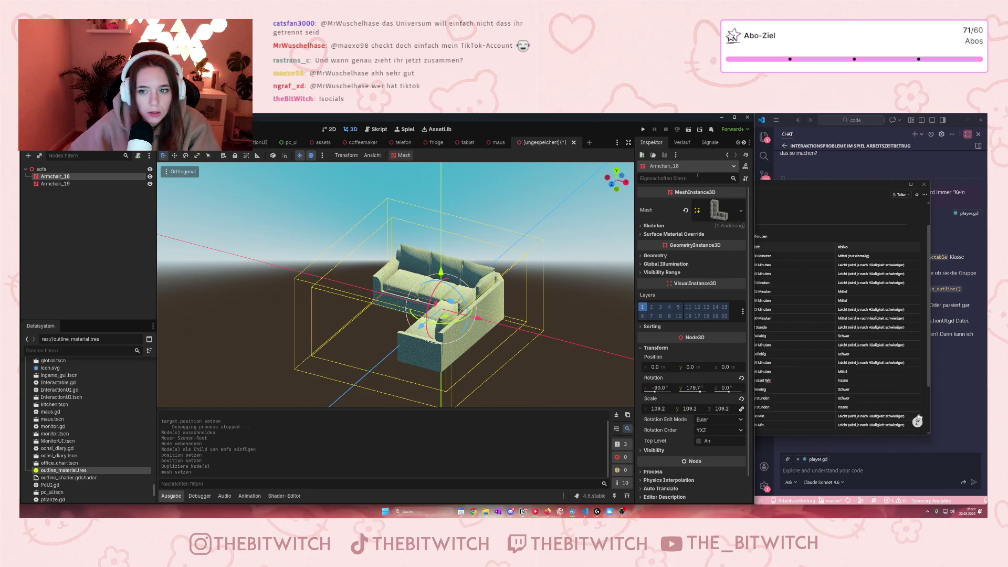
pyautogui.rightClick(727, 209)
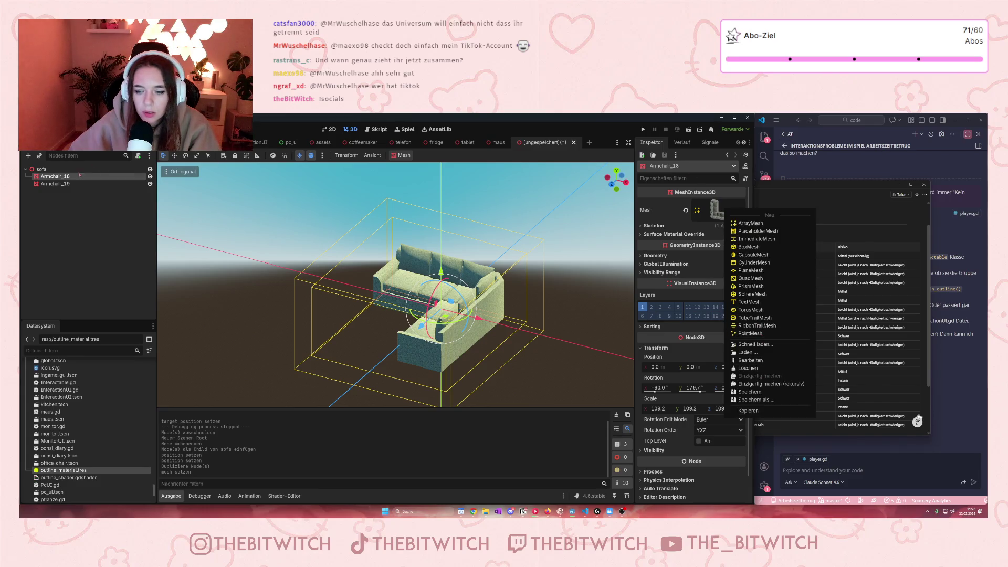
pyautogui.click(55, 183)
# - Select Armchair_19 and hide it in the viewport
pyautogui.click(55, 184)
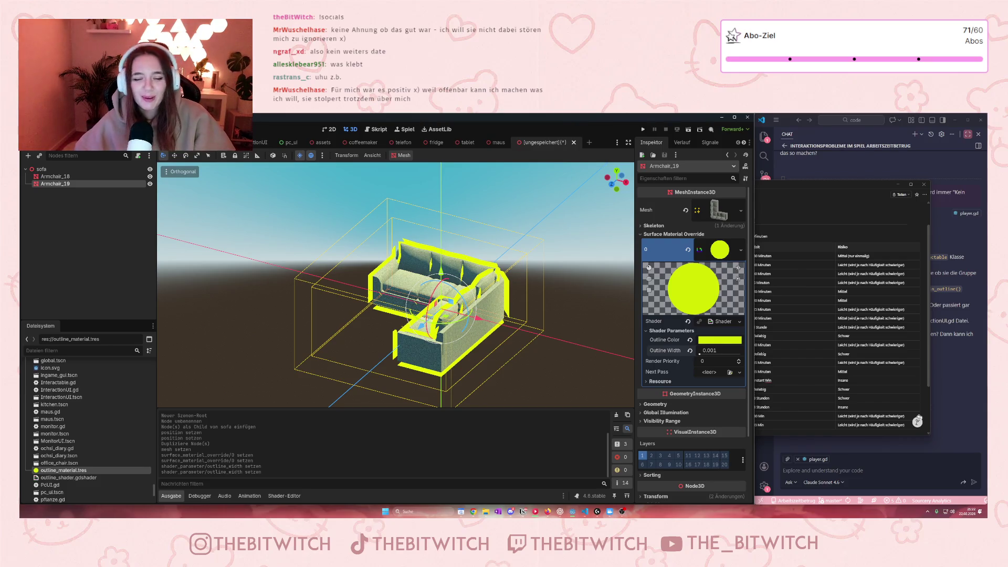
pyautogui.click(150, 184)
pyautogui.doubleClick(48, 185)
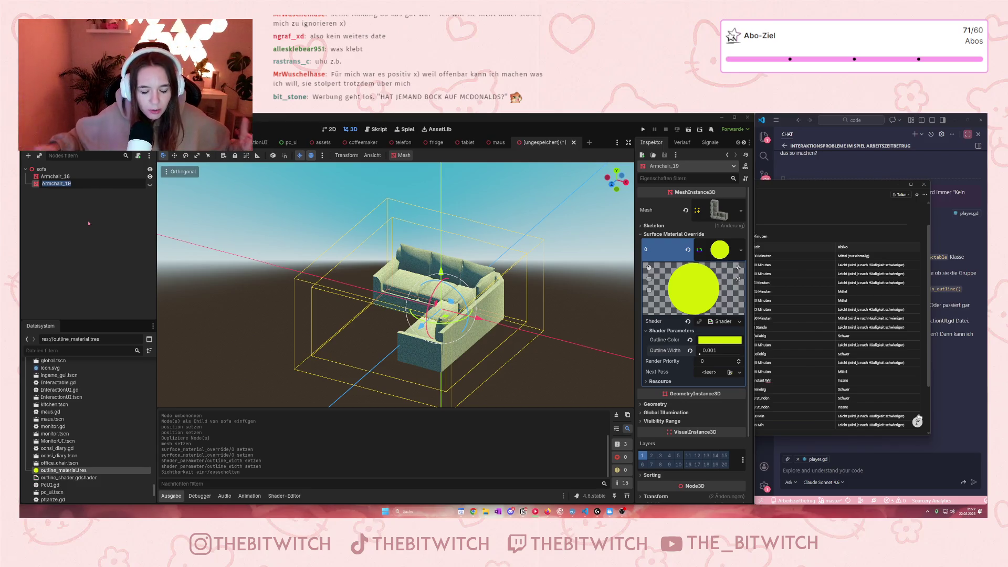
pyautogui.press('Return')
# - Glance at the fridge scene, return to the sofa scene, and begin renaming Armchair_19
pyautogui.moveTo(435, 143)
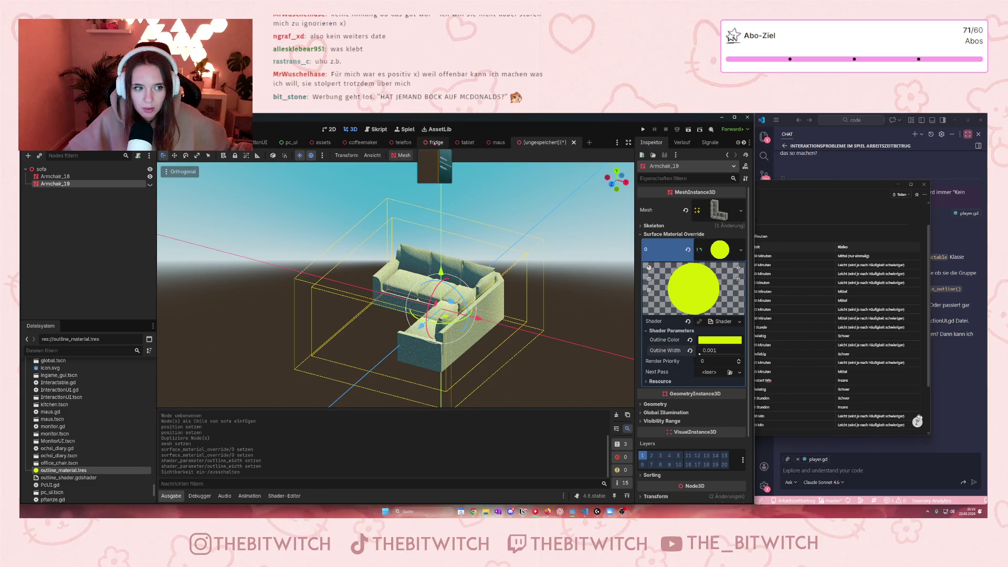
pyautogui.click(462, 142)
pyautogui.click(543, 142)
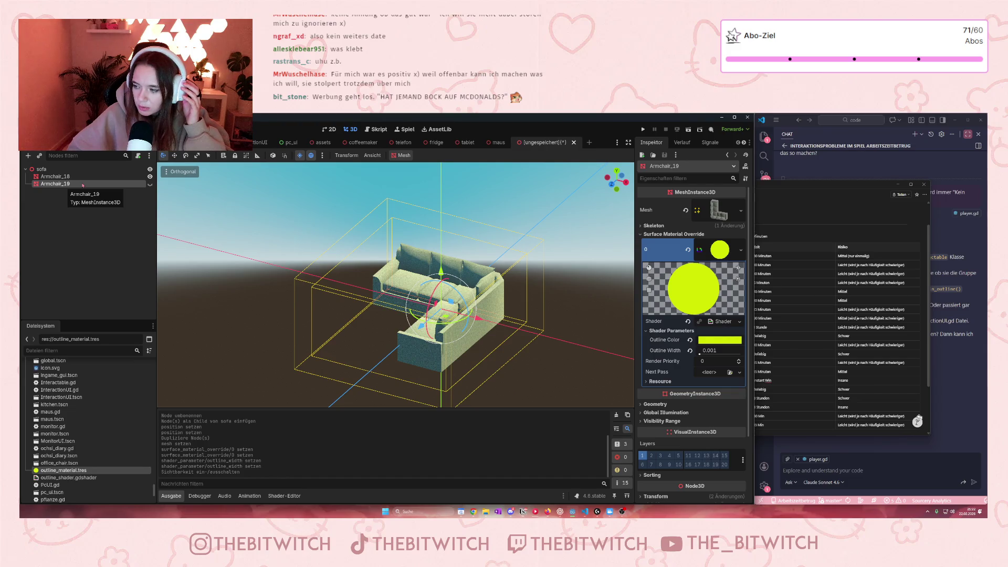
pyautogui.doubleClick(56, 184)
# - Rename the copy to OutlineMesh, save the scene as sofa.tscn, and switch to the office scene
pyautogui.write('OutlineMesh')
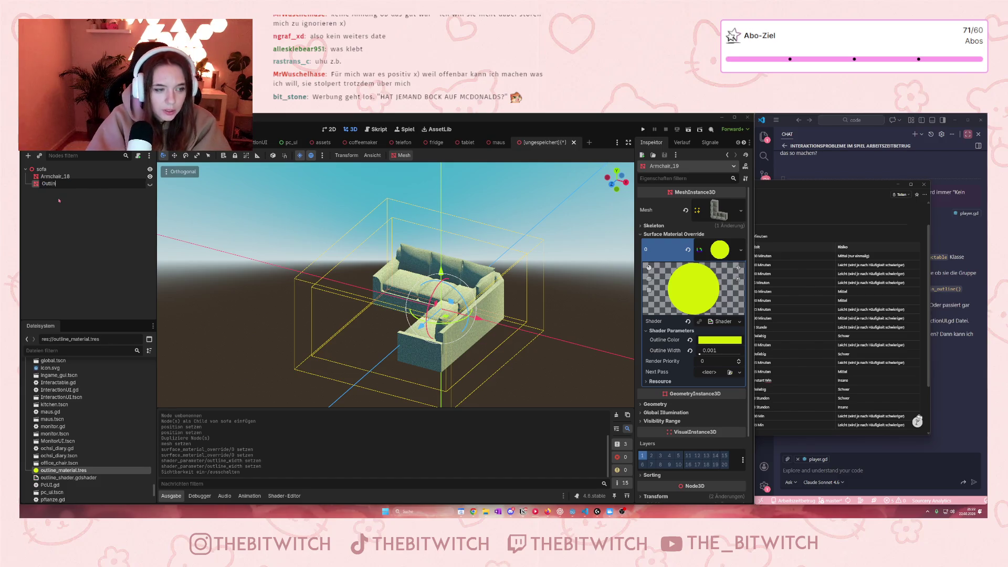
pyautogui.press('Return')
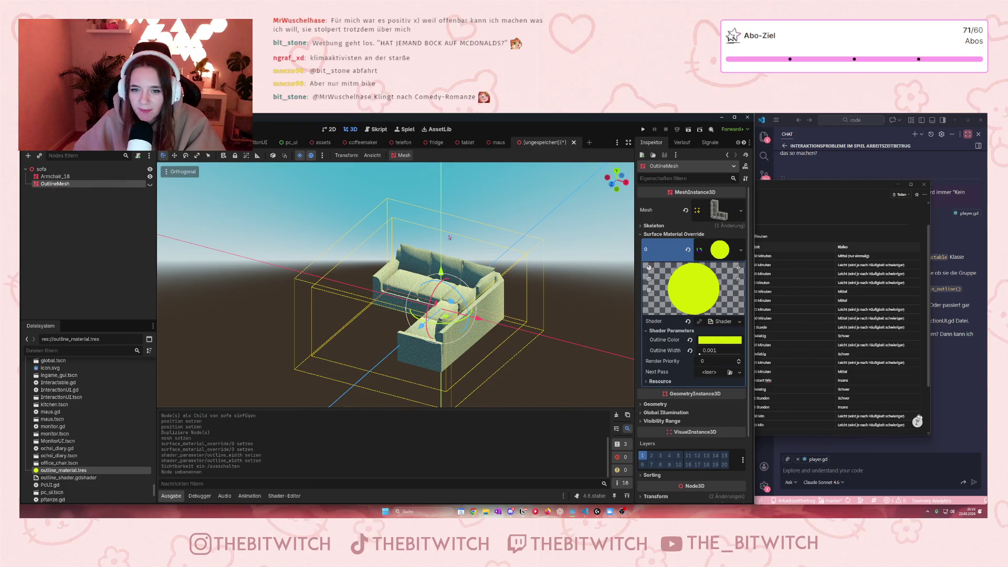
pyautogui.hotkey('ctrl', 's')
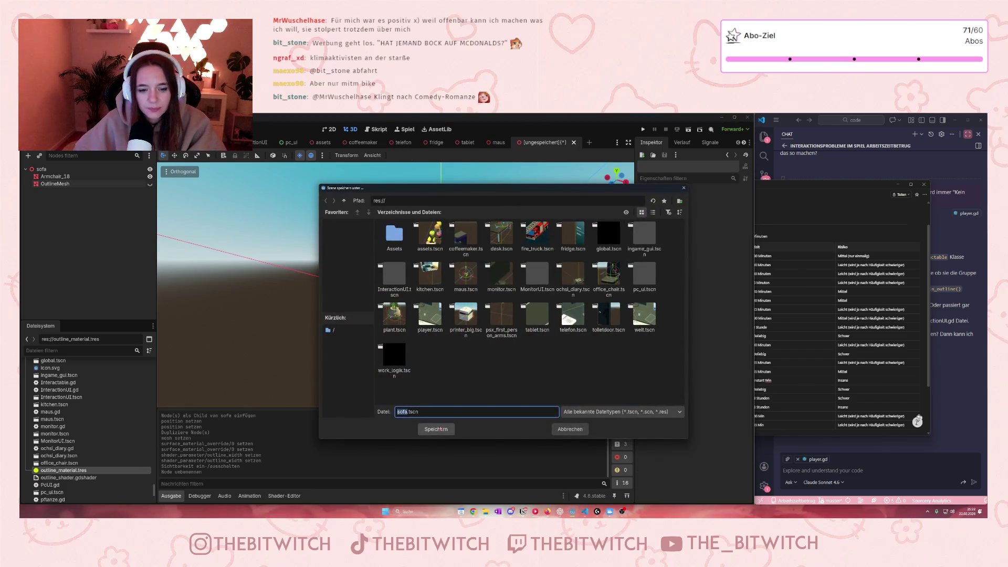
pyautogui.click(435, 429)
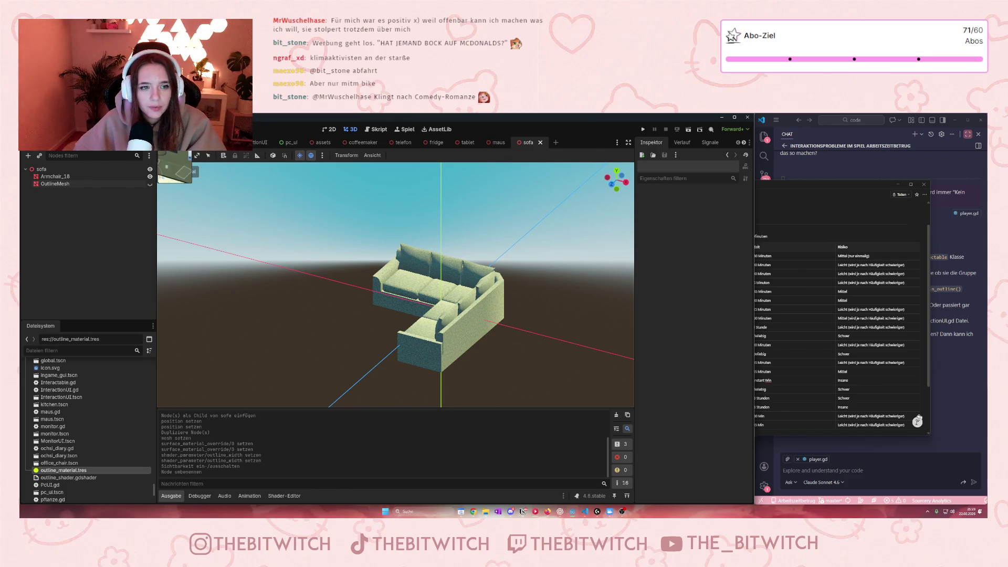
pyautogui.hotkey('ctrl', 'Tab')
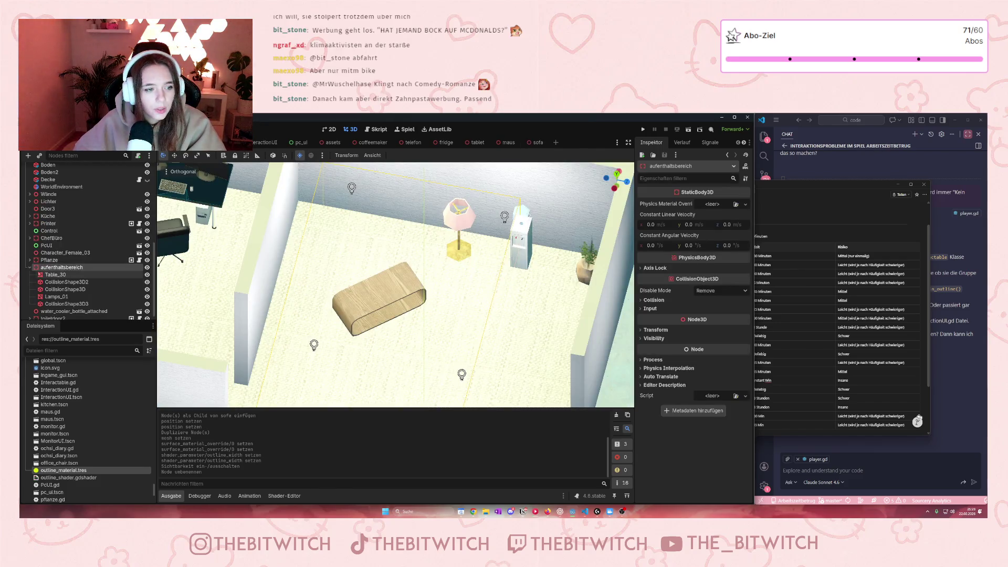
# - Add a StaticBody3D child under aufenthaltsbereich
pyautogui.rightClick(62, 269)
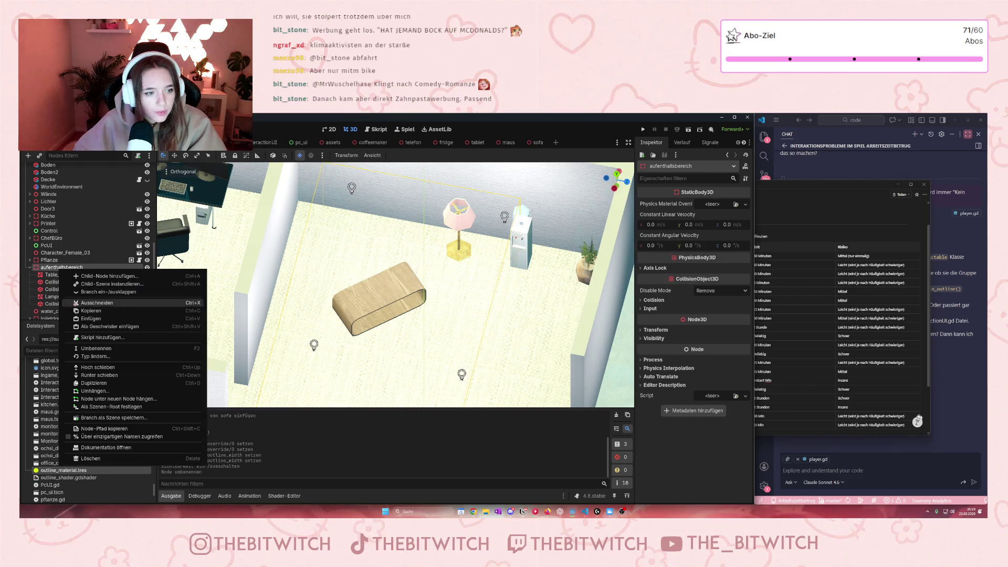
pyautogui.click(95, 278)
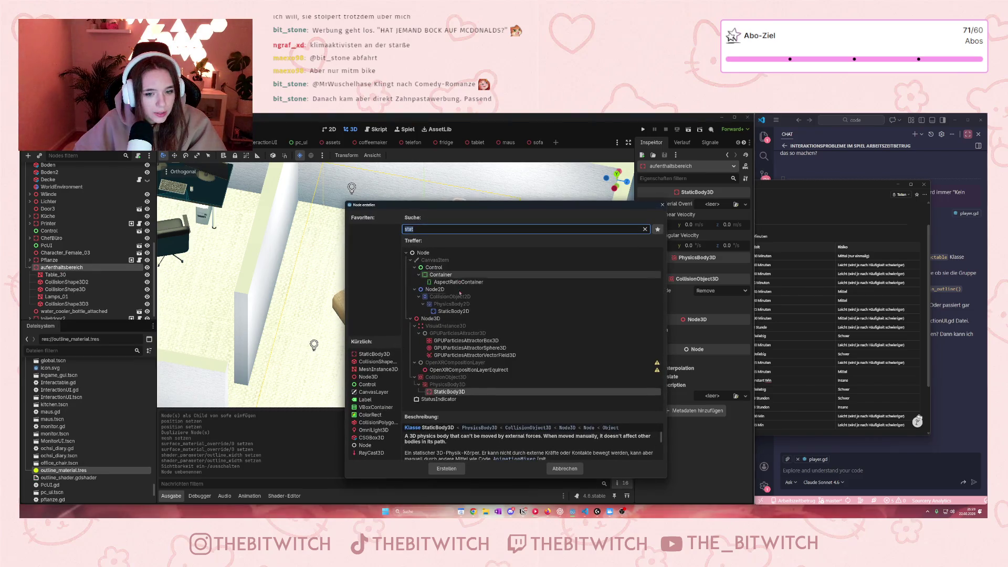
pyautogui.doubleClick(449, 393)
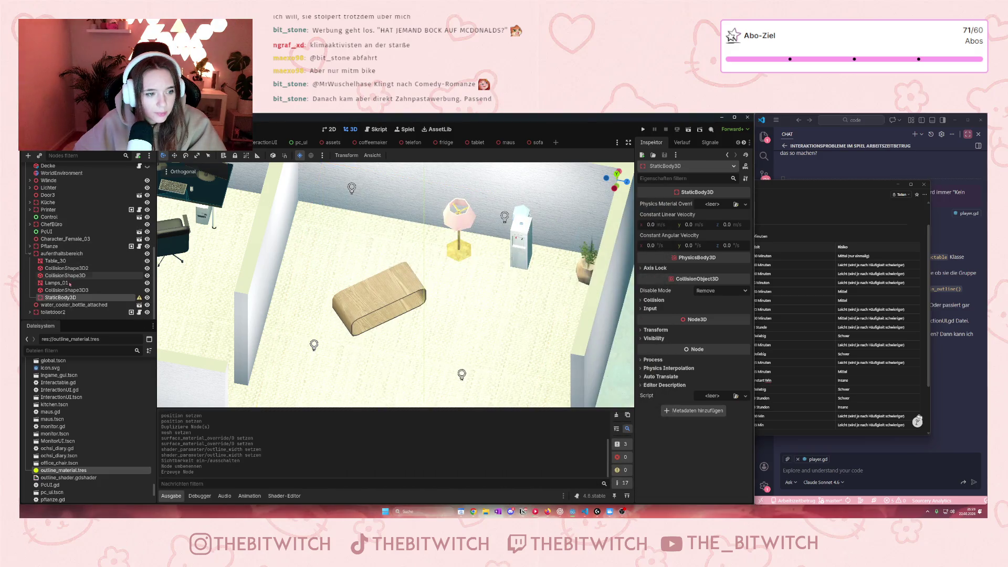
# - Give the StaticBody3D a CollisionShape3D child and bring up the scene-instance list
pyautogui.rightClick(66, 298)
pyautogui.click(110, 304)
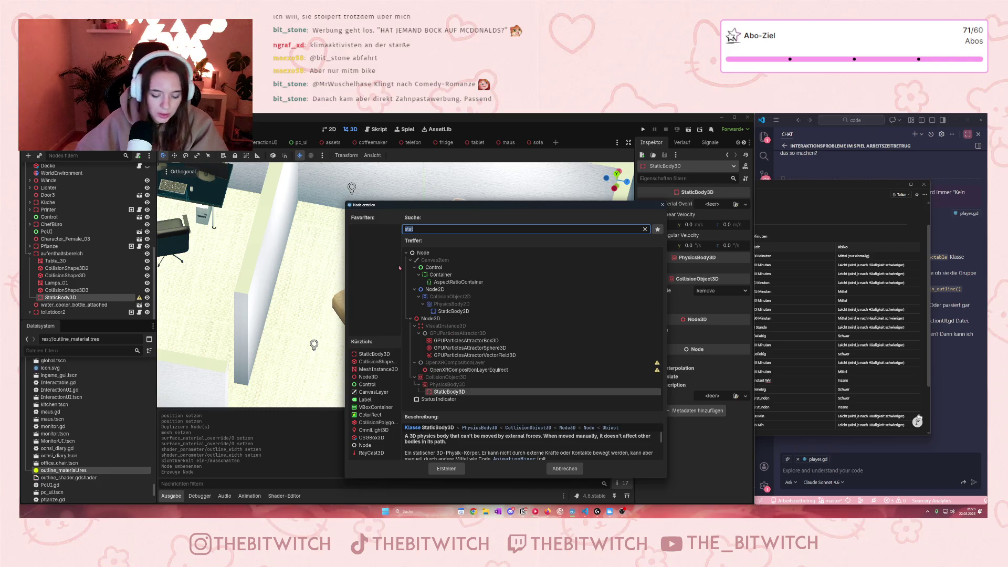
pyautogui.write('coll')
pyautogui.press('Return')
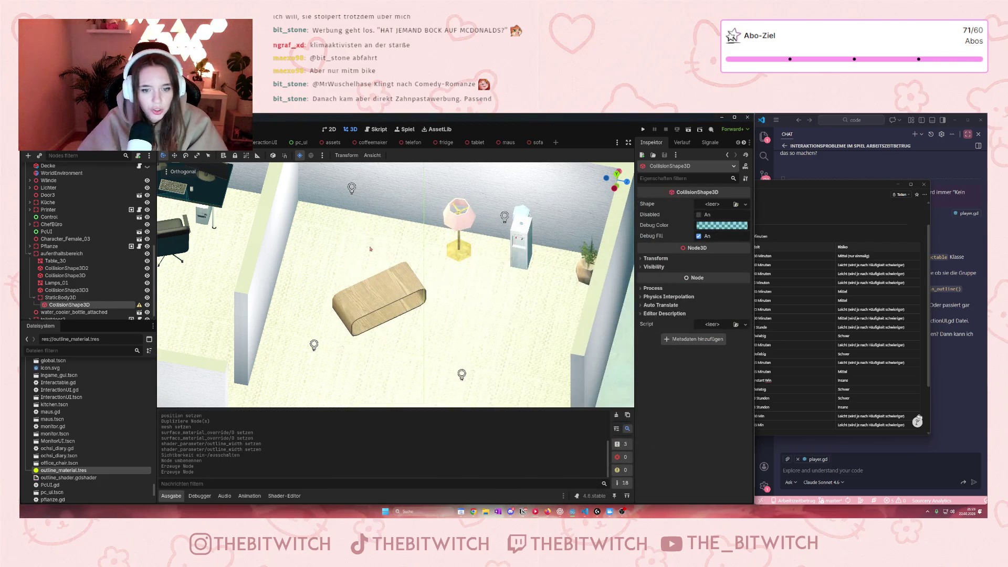
pyautogui.click(74, 298)
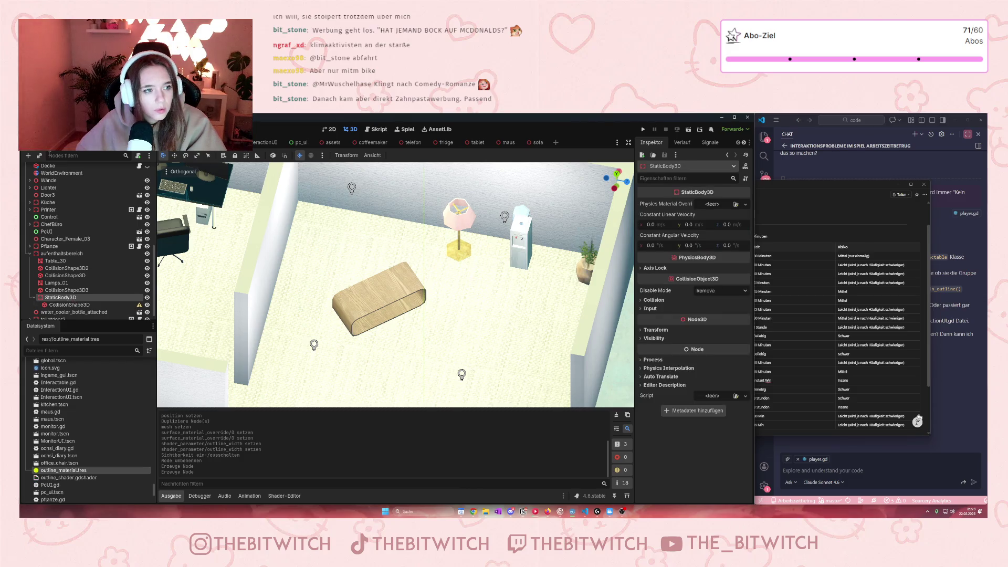
pyautogui.hotkey('ctrl', 'shift', 'o')
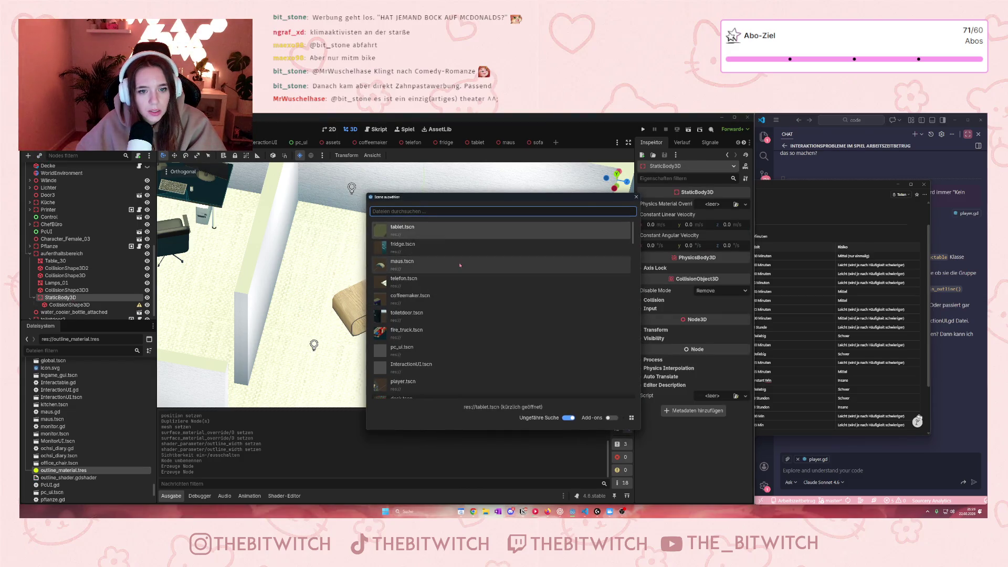
# - Instance sofa.tscn under the StaticBody3D and slide it beside the lounge coffee table
pyautogui.write('sofa')
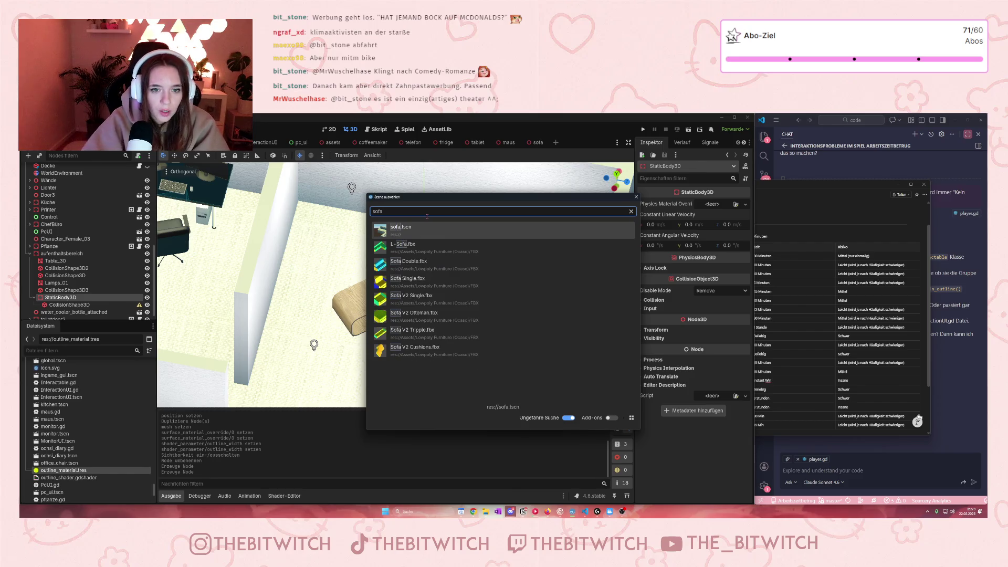
pyautogui.doubleClick(422, 234)
pyautogui.scroll(-2, 73, 271)
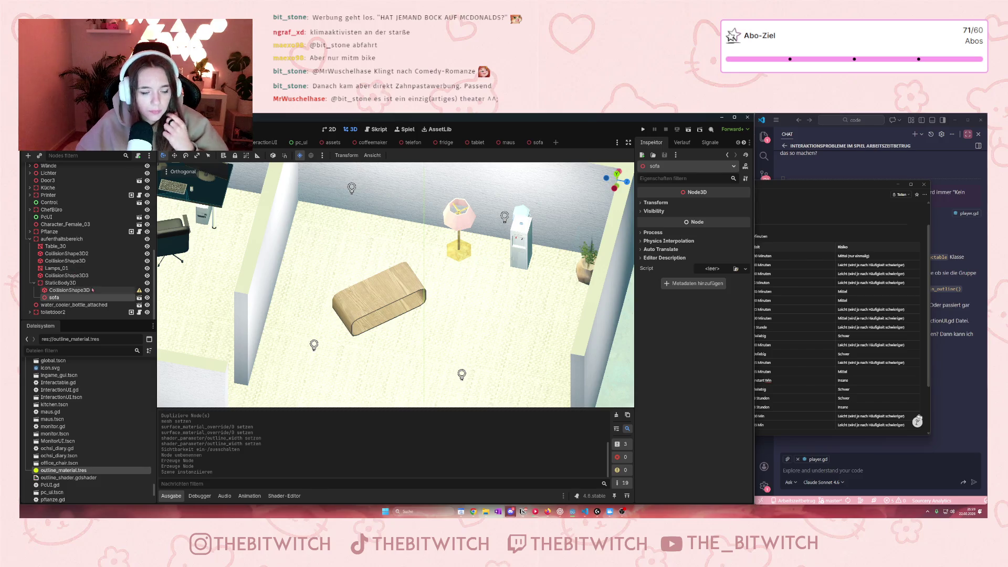
pyautogui.scroll(-5, 395, 285)
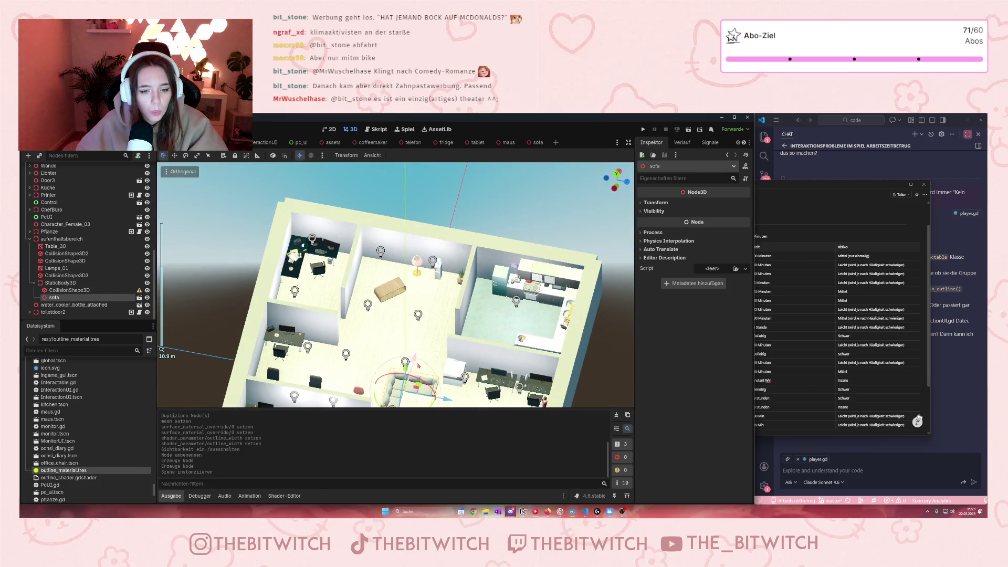
pyautogui.moveTo(414, 359); pyautogui.dragTo(435, 284)
pyautogui.moveTo(449, 260)
pyautogui.mouseDown()
pyautogui.moveTo(445, 295)
pyautogui.moveTo(423, 287)
pyautogui.moveTo(419, 261)
pyautogui.moveTo(456, 295)
pyautogui.moveTo(455, 371)
pyautogui.mouseUp()
pyautogui.scroll(5, 423, 287)
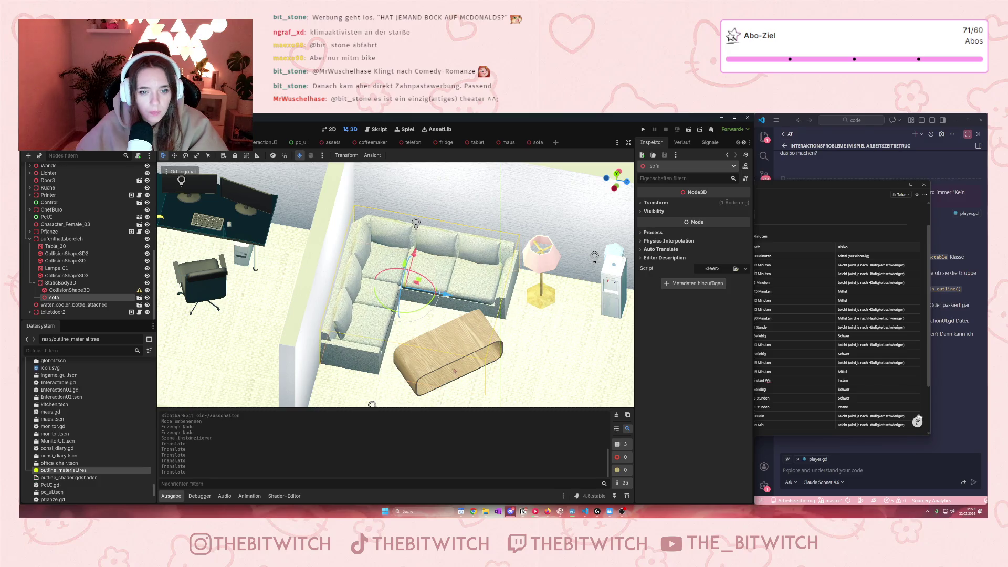
# - Select the two box collision shapes surrounding the sofa
pyautogui.scroll(-5, 443, 363)
pyautogui.scroll(5, 442, 362)
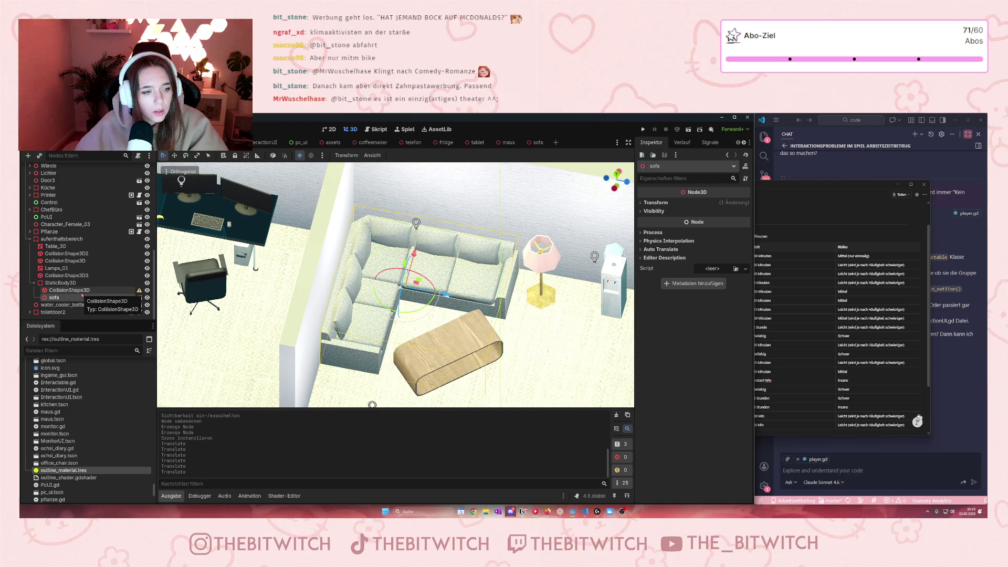
pyautogui.click(81, 290)
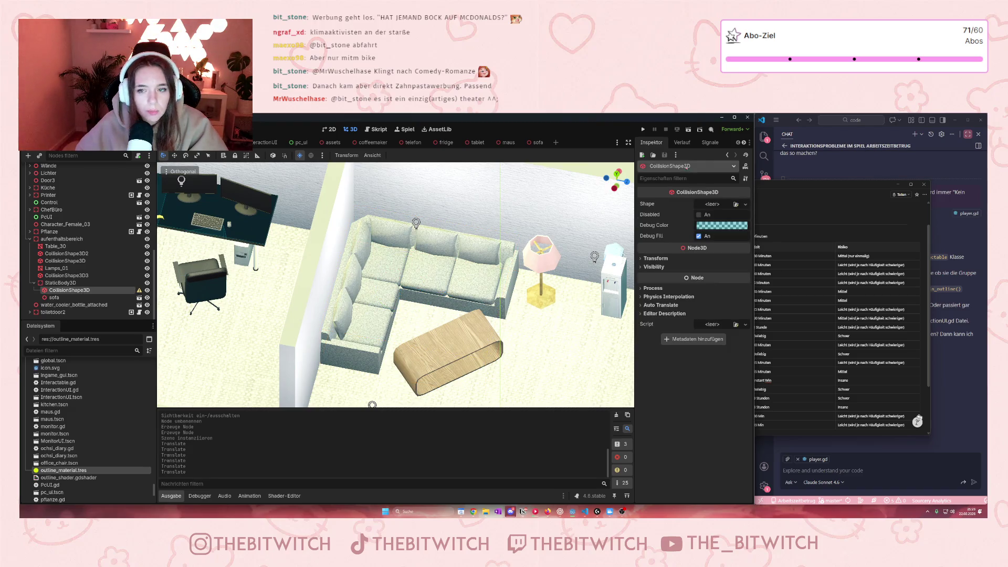
pyautogui.scroll(-5, 58, 255)
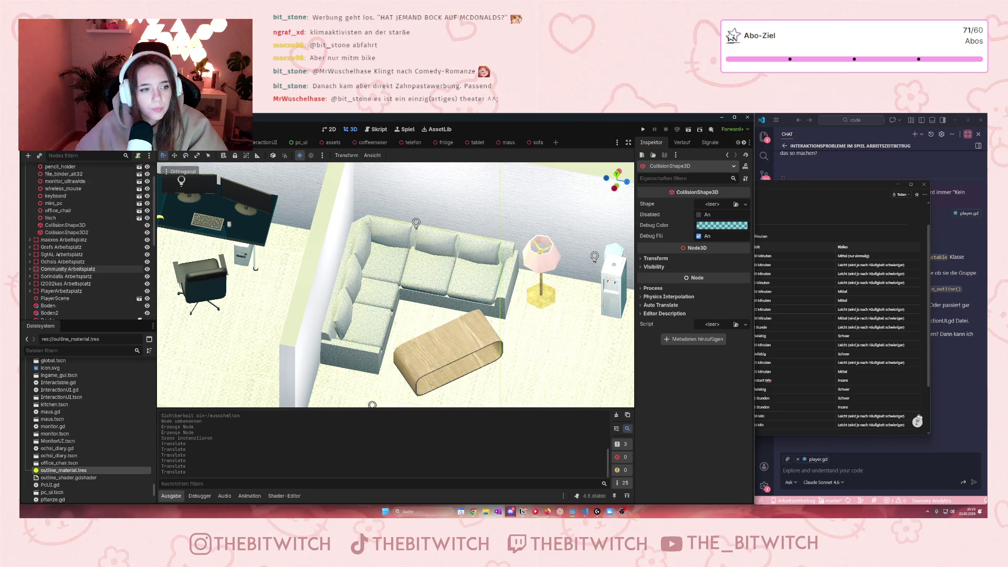
pyautogui.scroll(1, 58, 256)
pyautogui.click(59, 257)
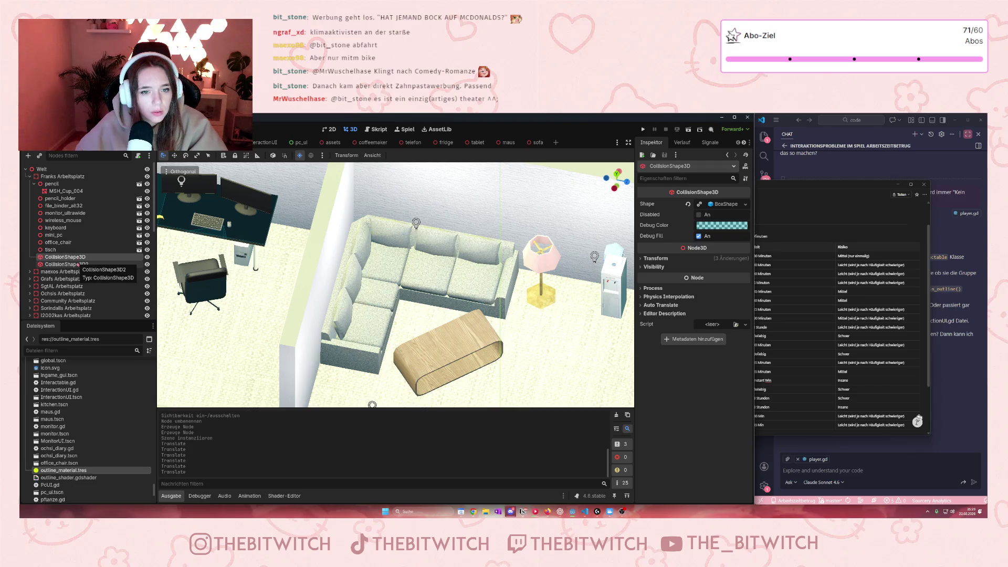
pyautogui.keyDown('shift'); pyautogui.click(78, 264); pyautogui.keyUp('shift')
pyautogui.scroll(-4, 78, 266)
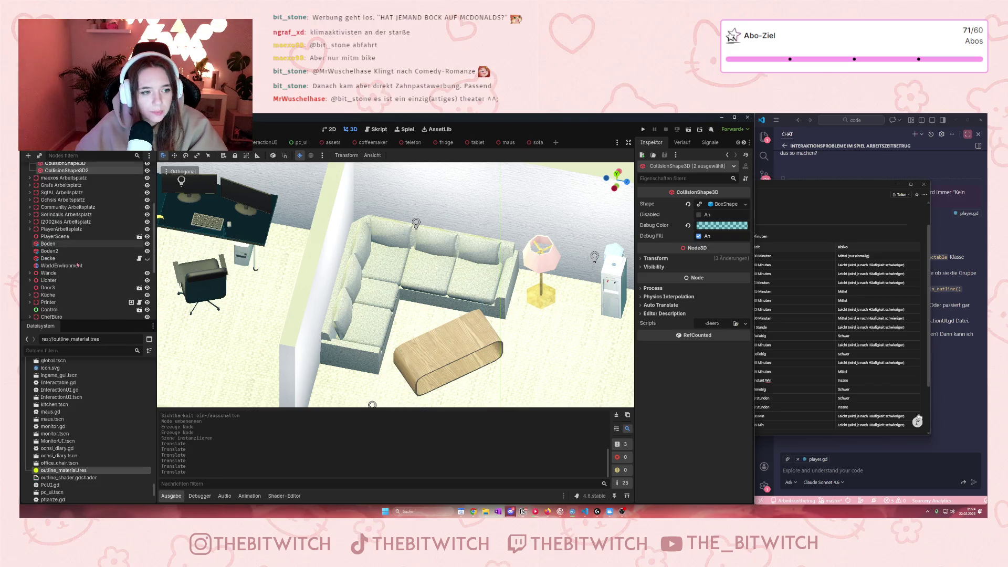
pyautogui.scroll(1, 77, 266)
pyautogui.scroll(-10, 459, 321)
pyautogui.scroll(5, 459, 321)
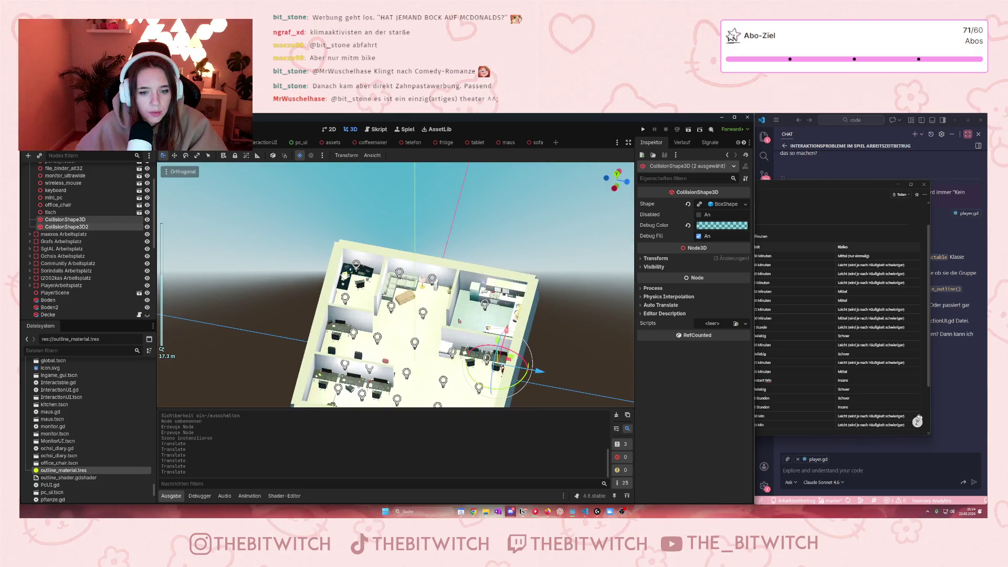
pyautogui.scroll(5, 459, 321)
pyautogui.scroll(-2, 368, 304)
pyautogui.scroll(3, 368, 304)
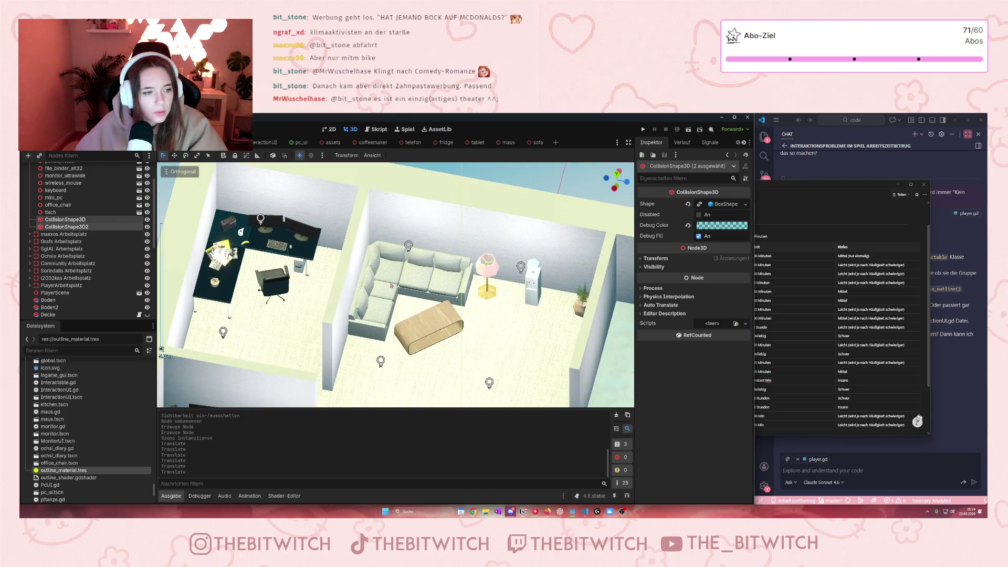
pyautogui.click(386, 282)
pyautogui.scroll(-4, 70, 262)
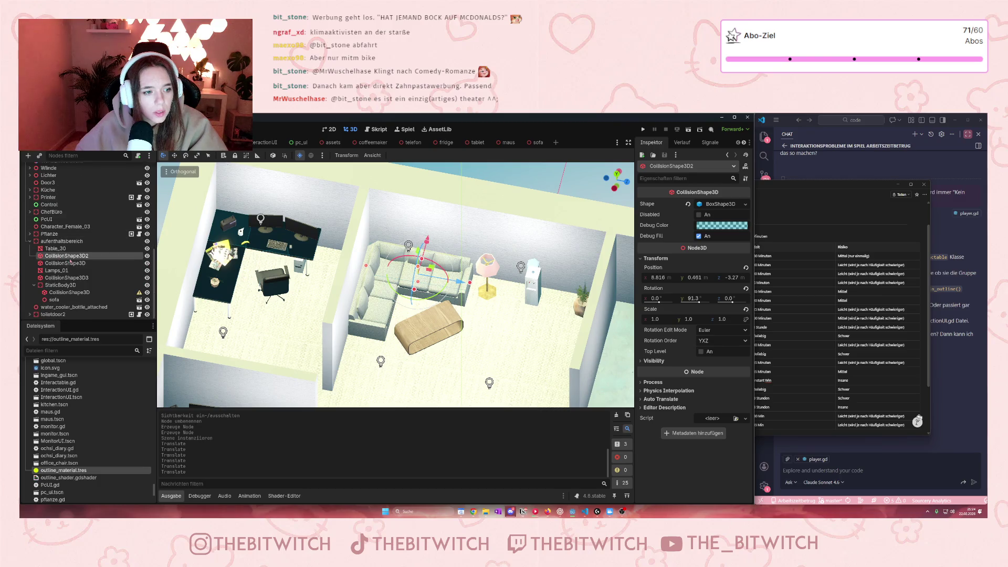
pyautogui.keyDown('ctrl'); pyautogui.click(82, 262); pyautogui.keyUp('ctrl')
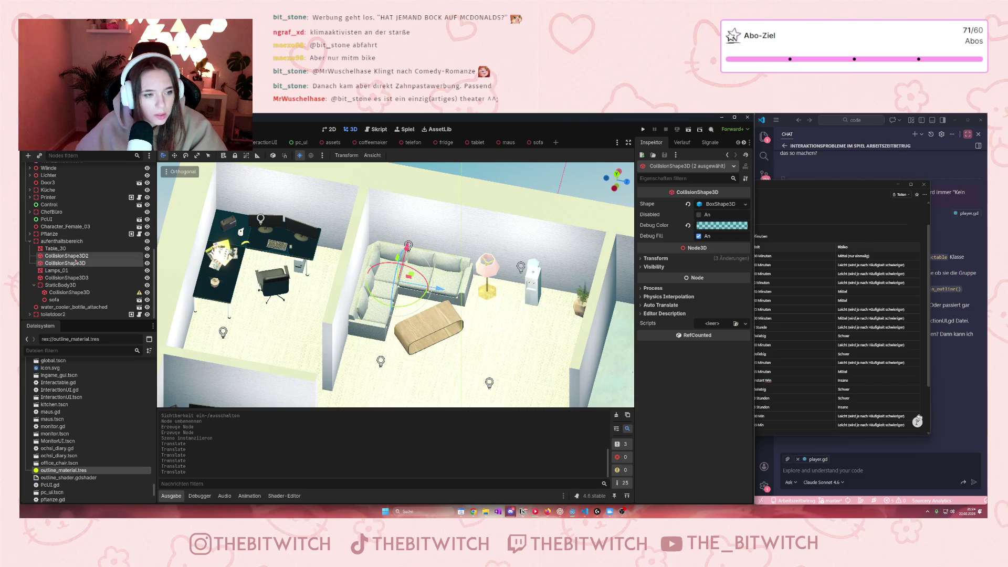
# - Cut both shapes, delete the StaticBody3D's empty collision shape, and paste them under StaticBody3D
pyautogui.hotkey('ctrl', 'x')
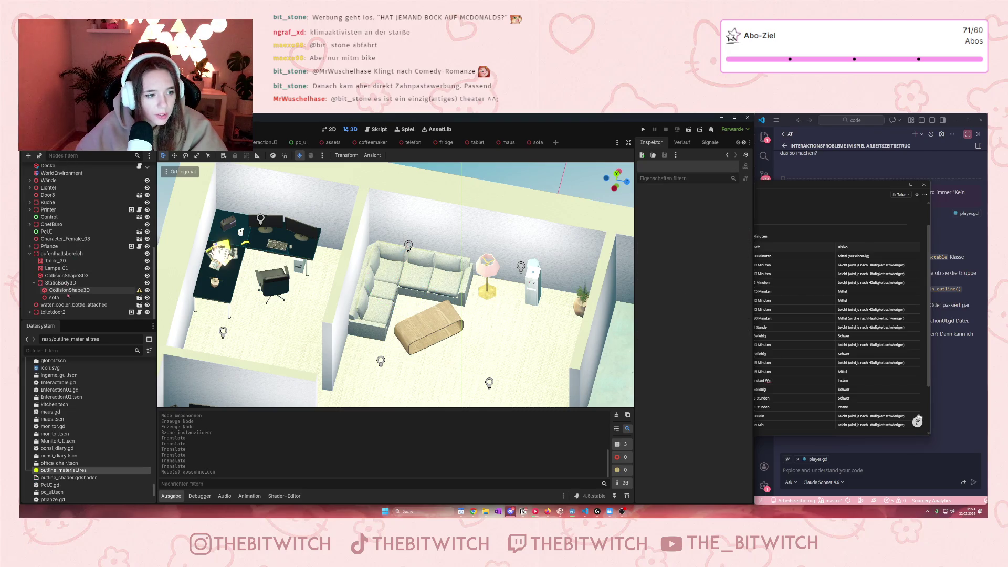
pyautogui.click(77, 289)
pyautogui.press('Delete')
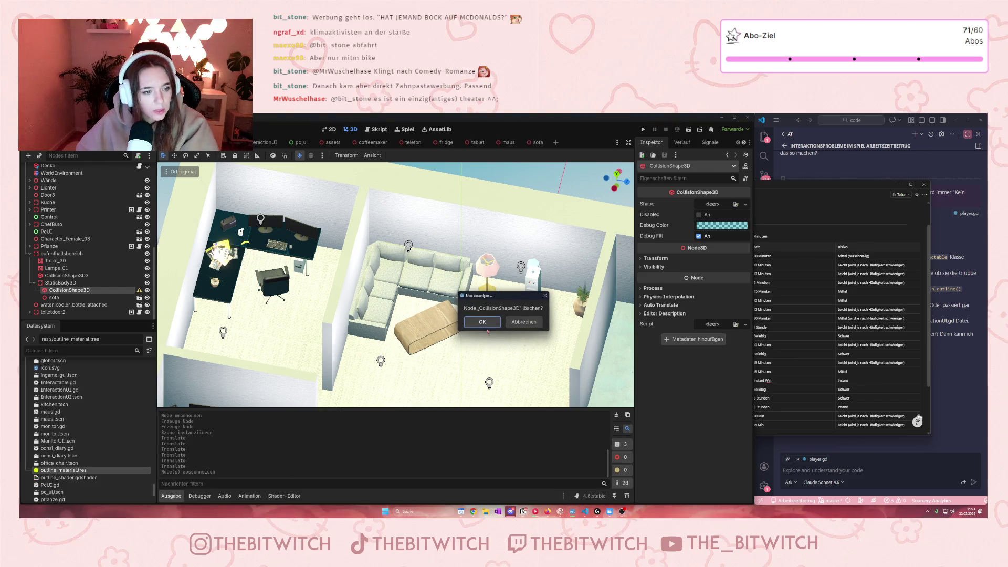
pyautogui.click(482, 321)
pyautogui.click(59, 283)
pyautogui.hotkey('ctrl', 'v')
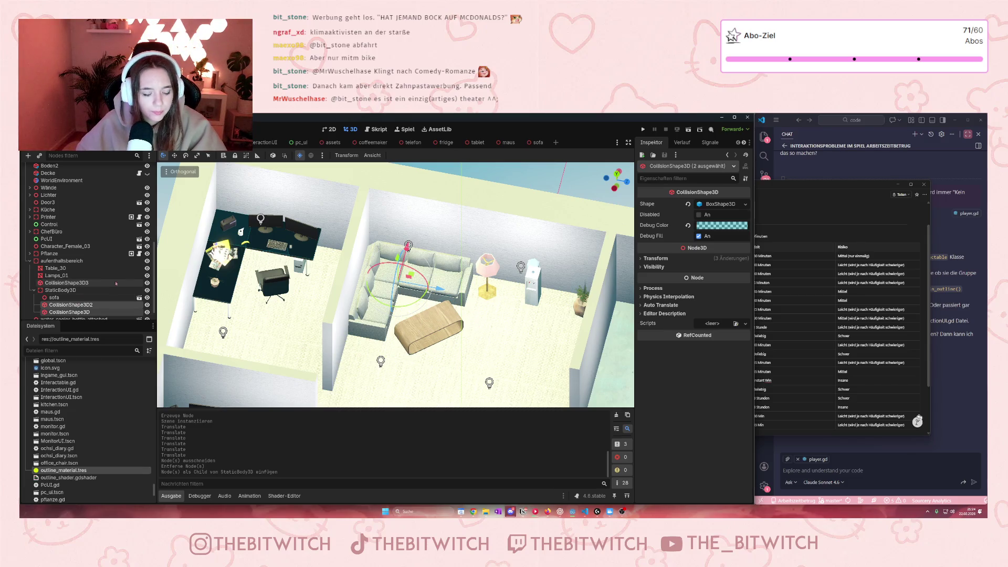
pyautogui.click(82, 292)
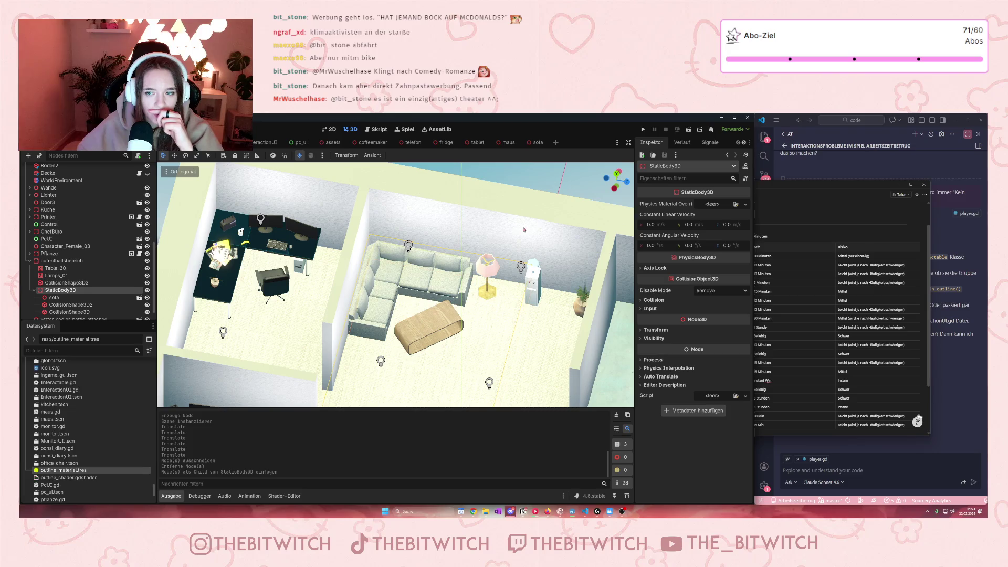
# - Put the StaticBody3D in the interactable group and bring up the Attach Script dialog
pyautogui.scroll(-1, 709, 143)
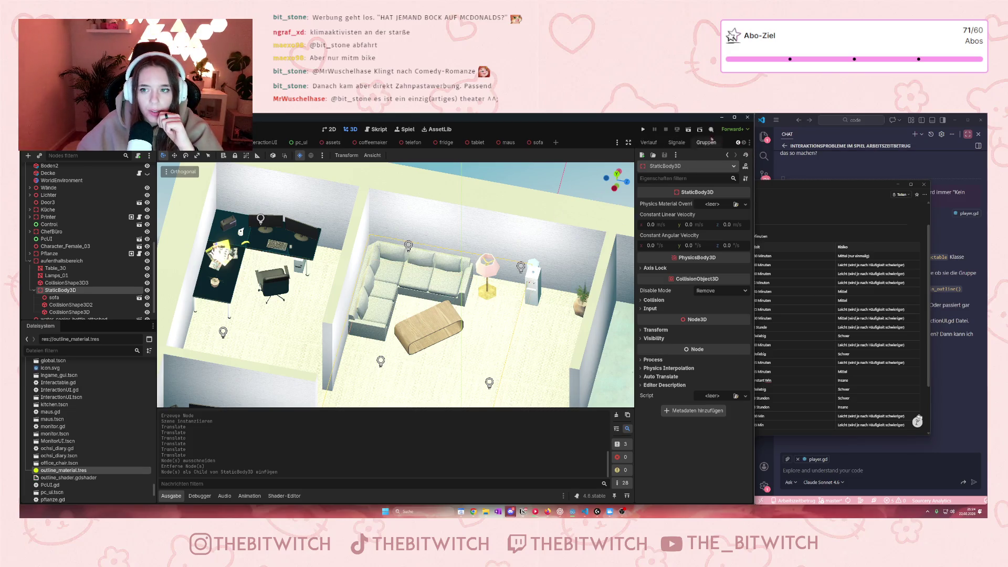
pyautogui.click(708, 143)
pyautogui.click(650, 177)
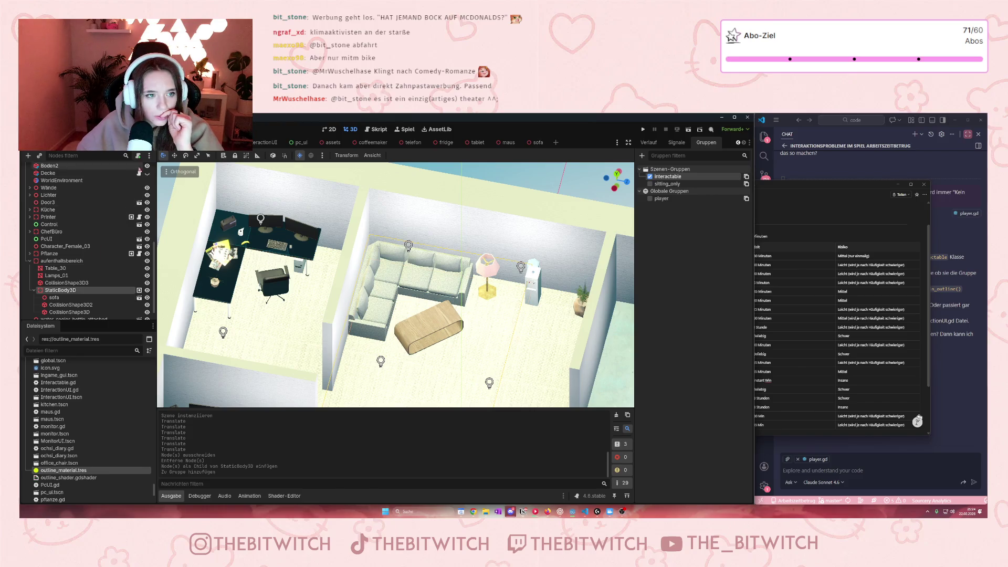
pyautogui.click(138, 155)
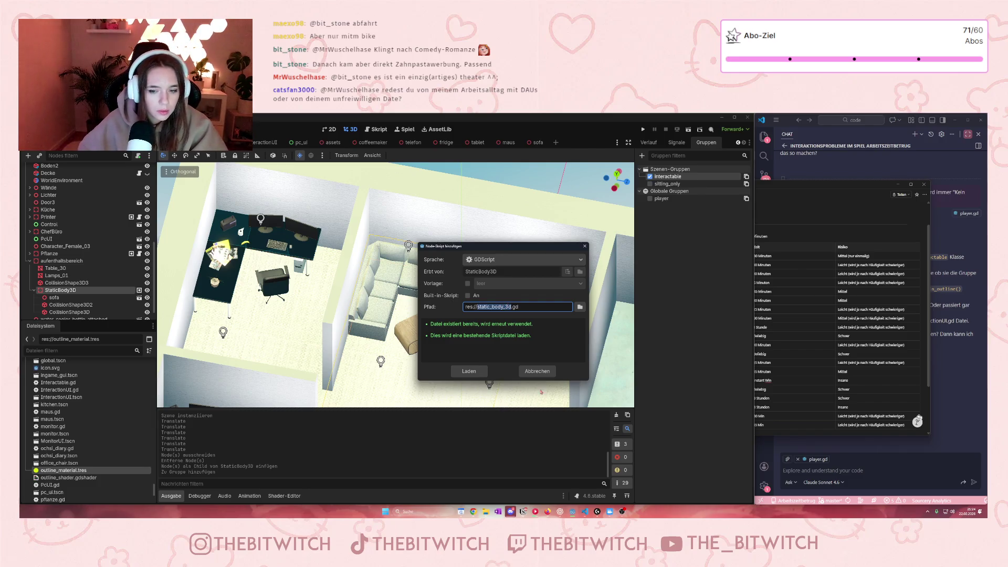
# - Attach a new sofa.gd script and copy the code from pflanze.gd
pyautogui.write('sofa')
pyautogui.press('Return')
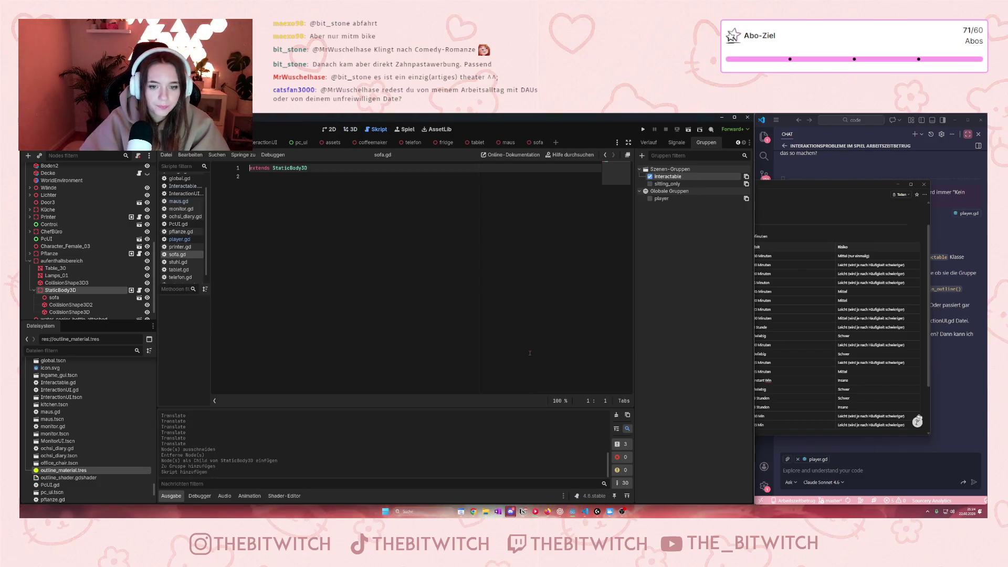
pyautogui.click(171, 233)
pyautogui.hotkey('ctrl', 'a')
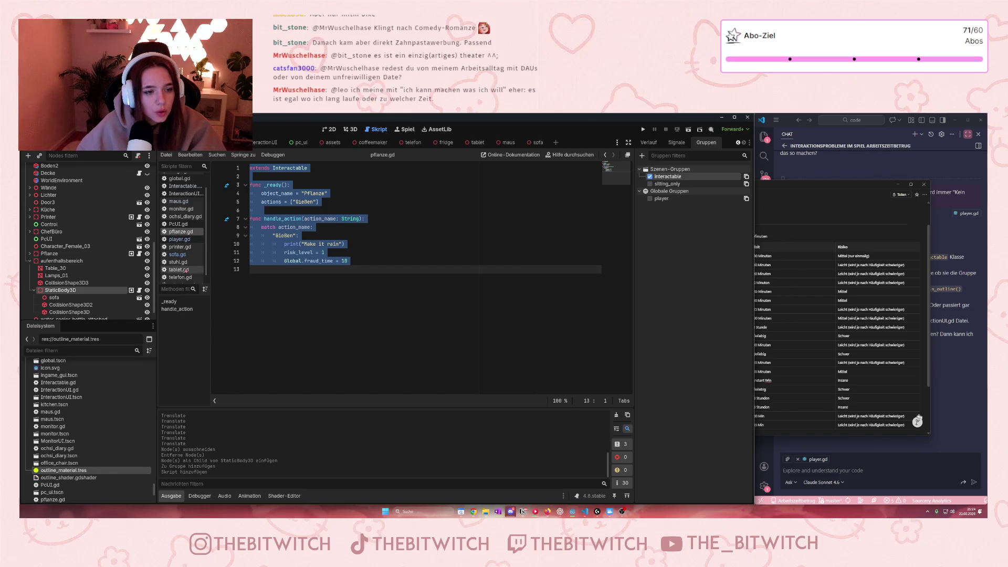
pyautogui.click(177, 254)
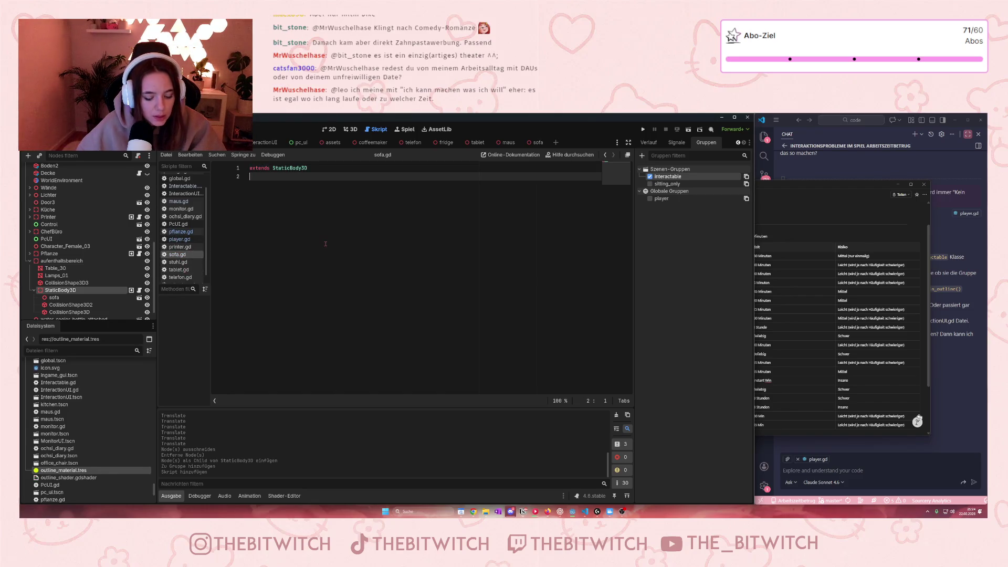
# - Paste the plant code into sofa.gd, naming the object 'Sofa' with action 'Schlafen'
pyautogui.hotkey('ctrl', 'a')
pyautogui.hotkey('ctrl', 'v')
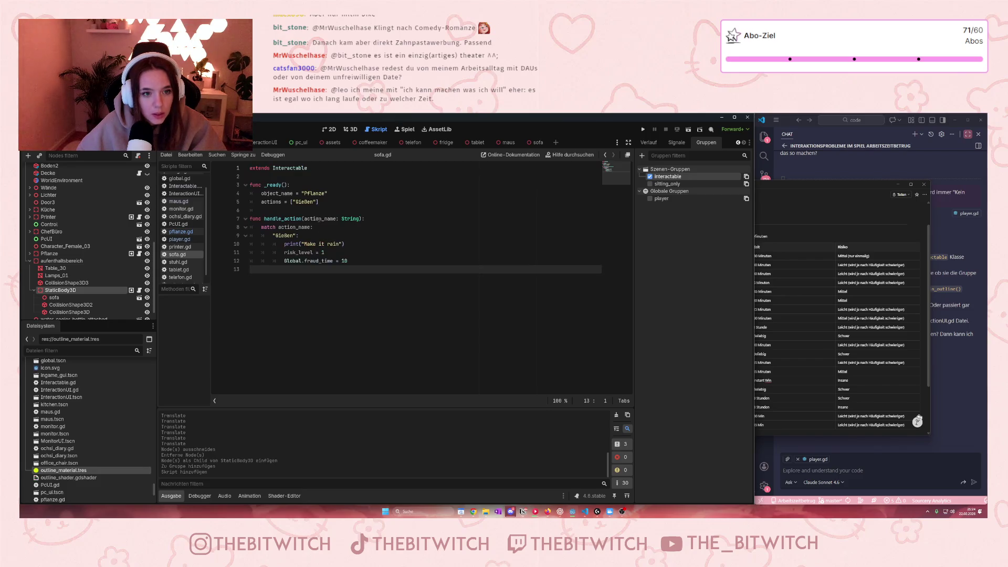
pyautogui.moveTo(326, 193); pyautogui.dragTo(314, 193)
pyautogui.press('BackSpace')
pyautogui.press('BackSpace')
pyautogui.press('BackSpace')
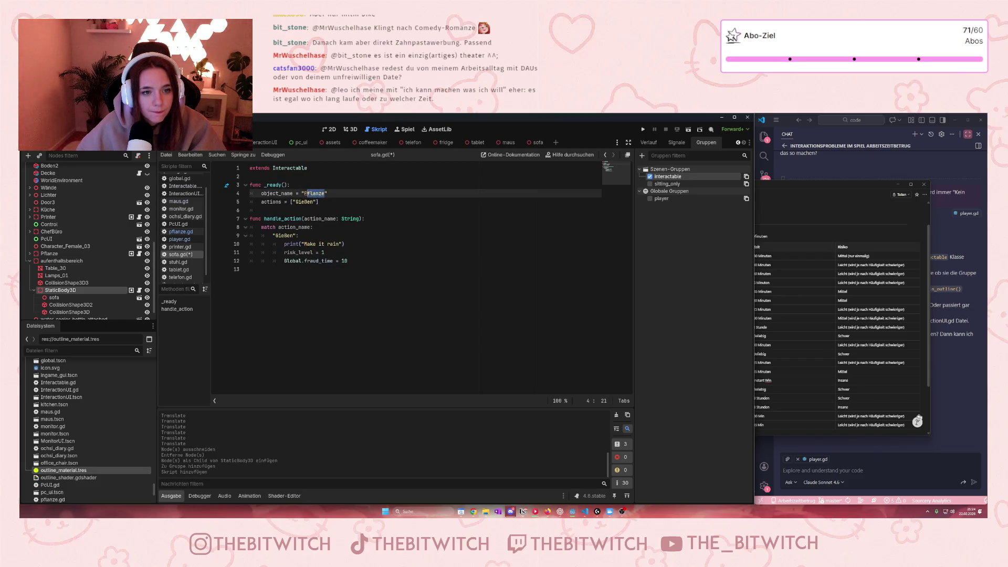
pyautogui.write('Sofa')
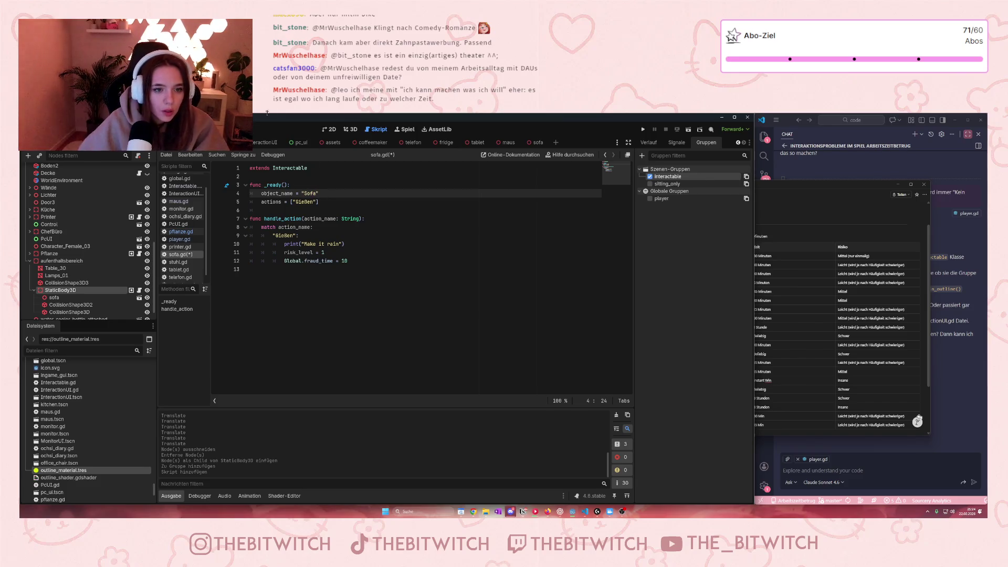
pyautogui.moveTo(314, 202); pyautogui.dragTo(296, 201)
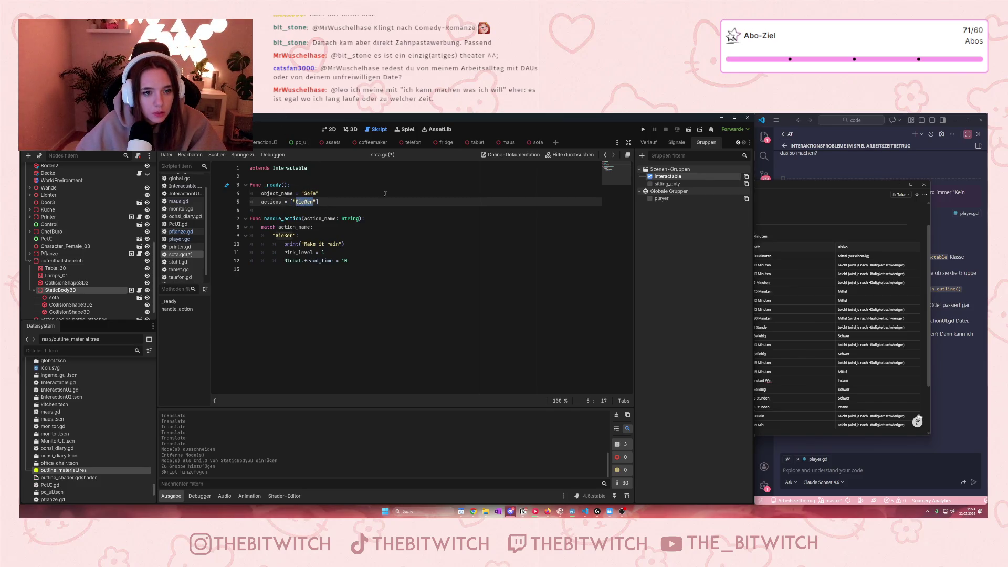
pyautogui.write('Schlafen')
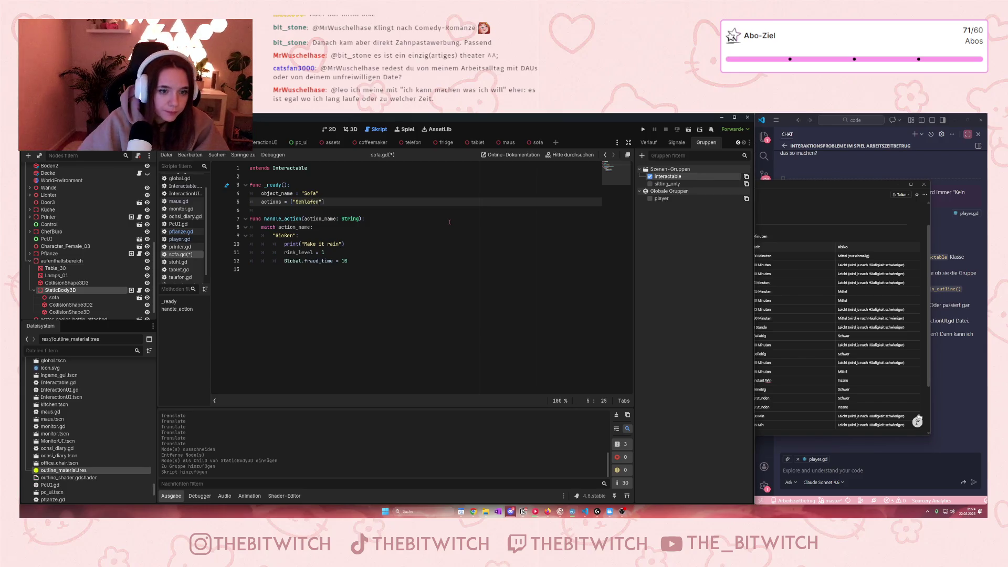
# - Change line 9's action to 'Schlafen' and print 'zzZZZzzzZZZzzZZZzzz' instead of 'Make it rain'
pyautogui.moveTo(294, 236); pyautogui.dragTo(278, 237)
pyautogui.press('BackSpace')
pyautogui.press('BackSpace')
pyautogui.write('Schlaf')
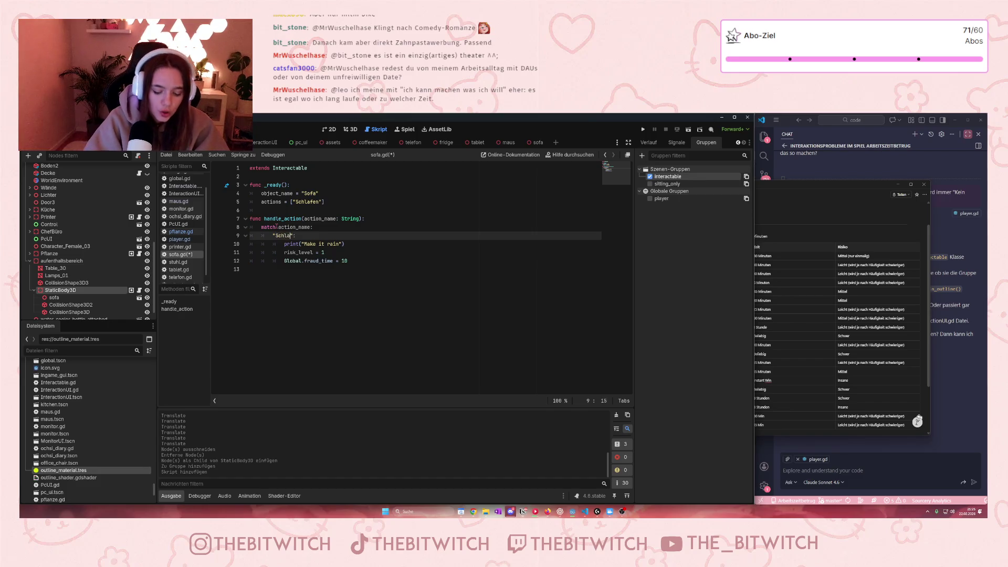
pyautogui.write('en')
pyautogui.click(340, 244)
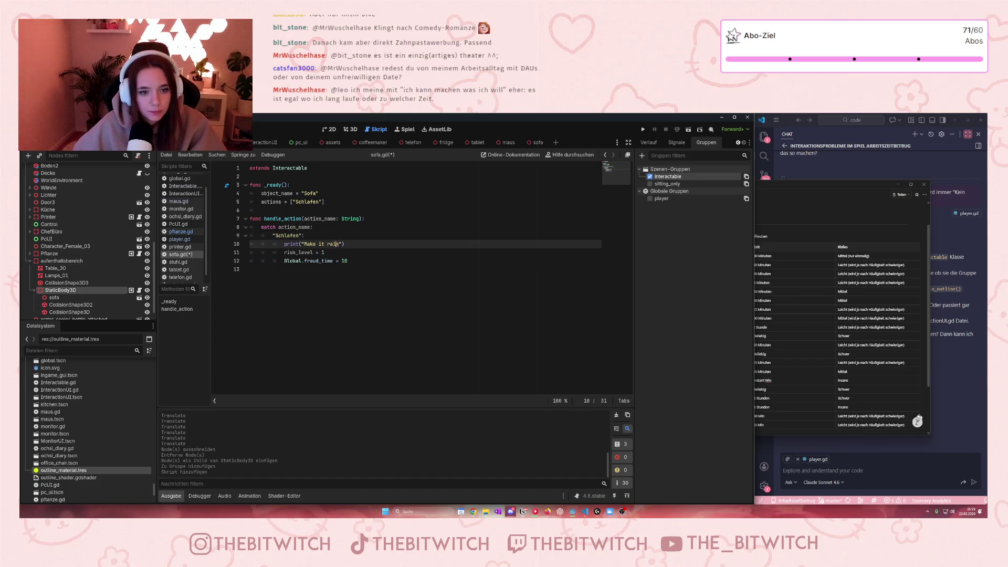
pyautogui.moveTo(340, 244); pyautogui.dragTo(305, 244)
pyautogui.write('zzZZZzzzZZZzz')
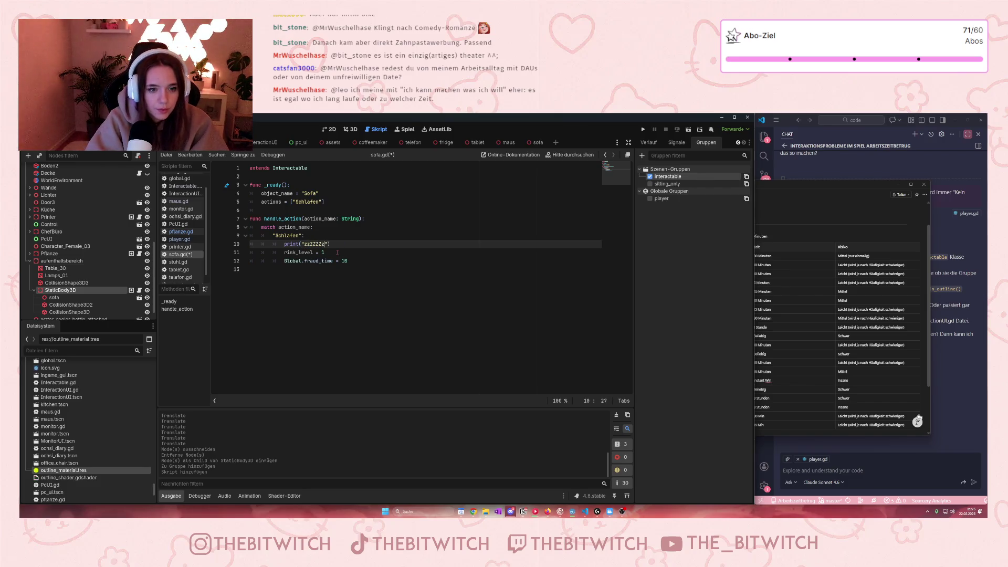
pyautogui.write('ZZZzzz')
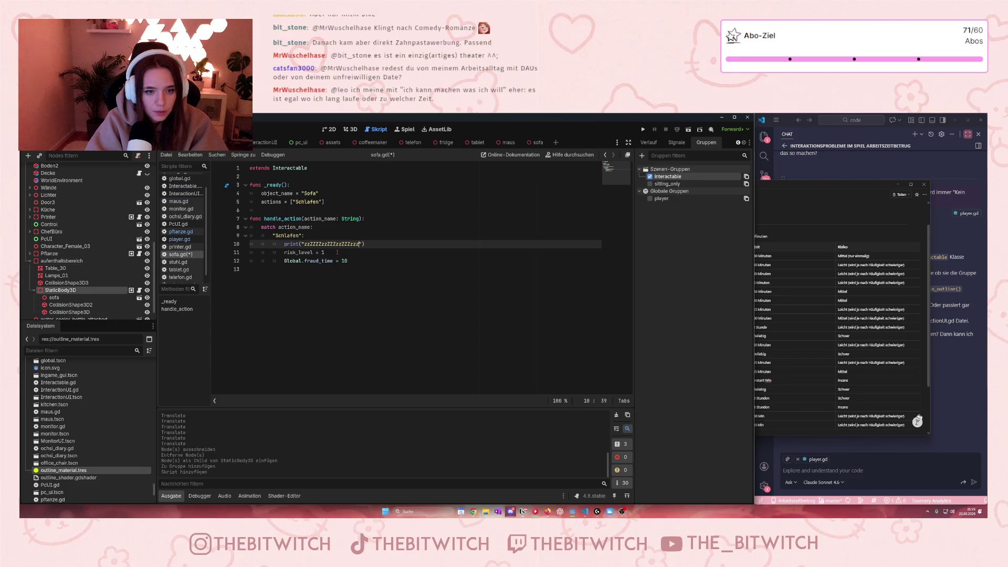
pyautogui.click(463, 326)
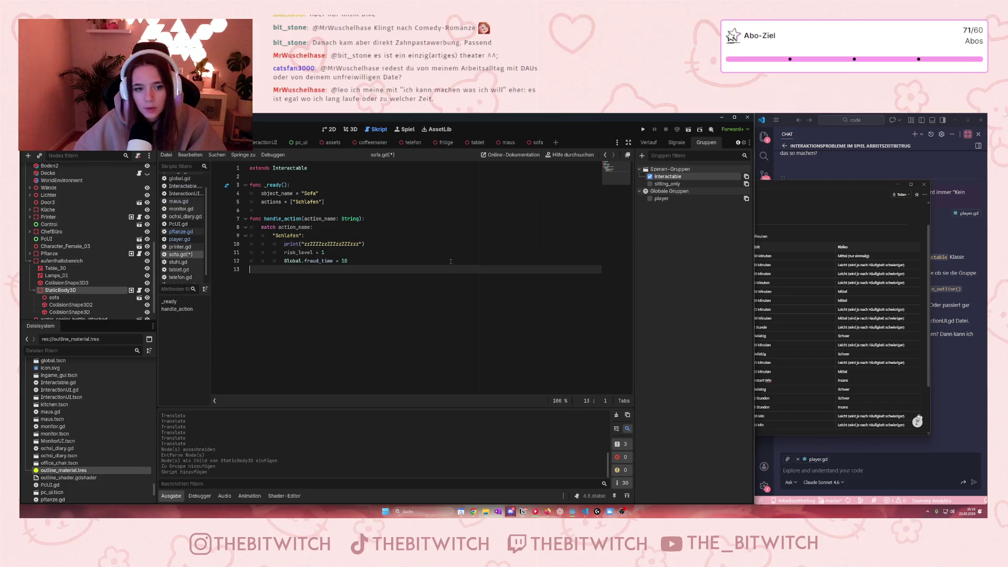
pyautogui.hotkey('alt', 'Tab')
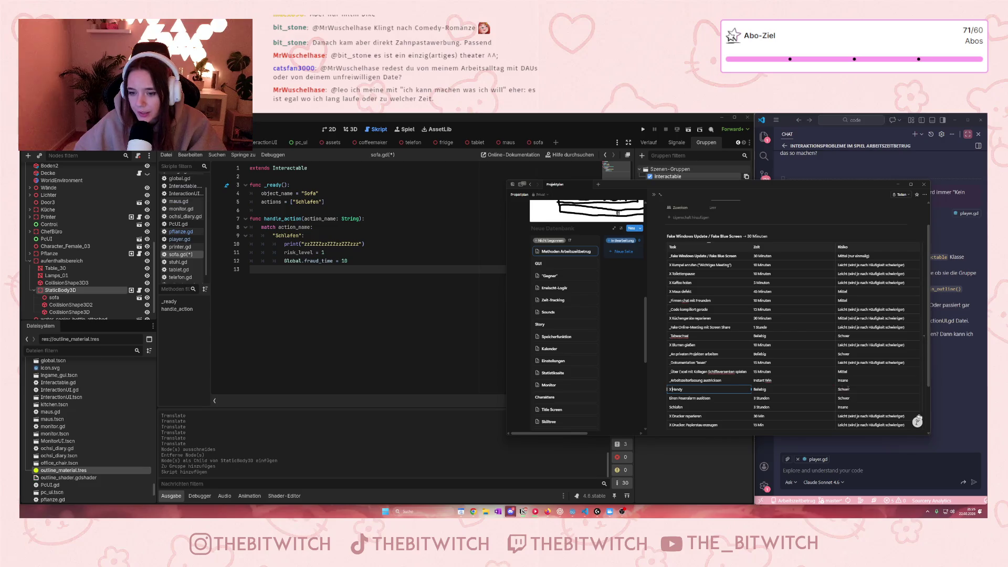
# - Set the Schlafen action's risk_level to 5 and fraud_time to 180, per the project plan
pyautogui.click(840, 407)
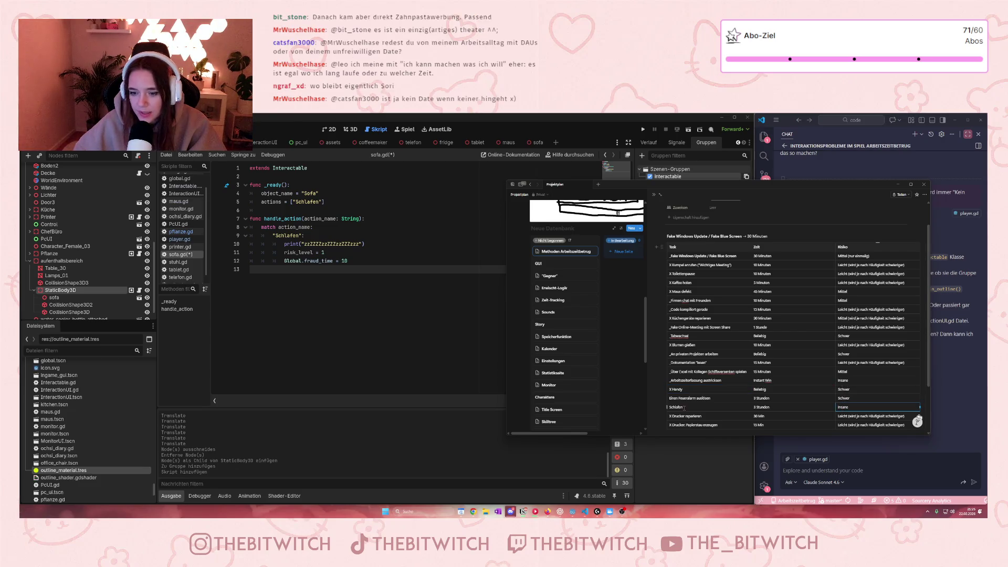
pyautogui.doubleClick(344, 259)
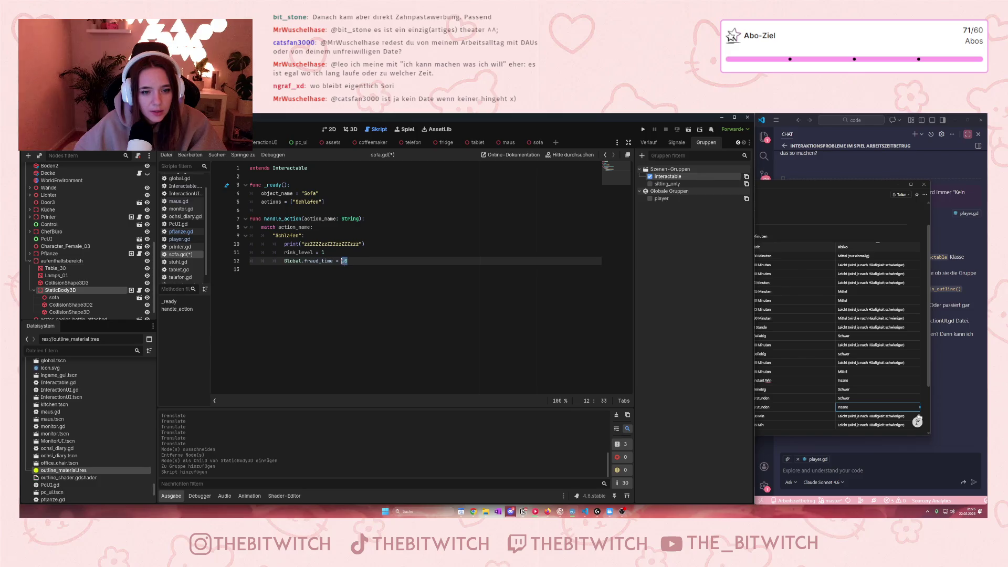
pyautogui.write('5')
pyautogui.doubleClick(323, 252)
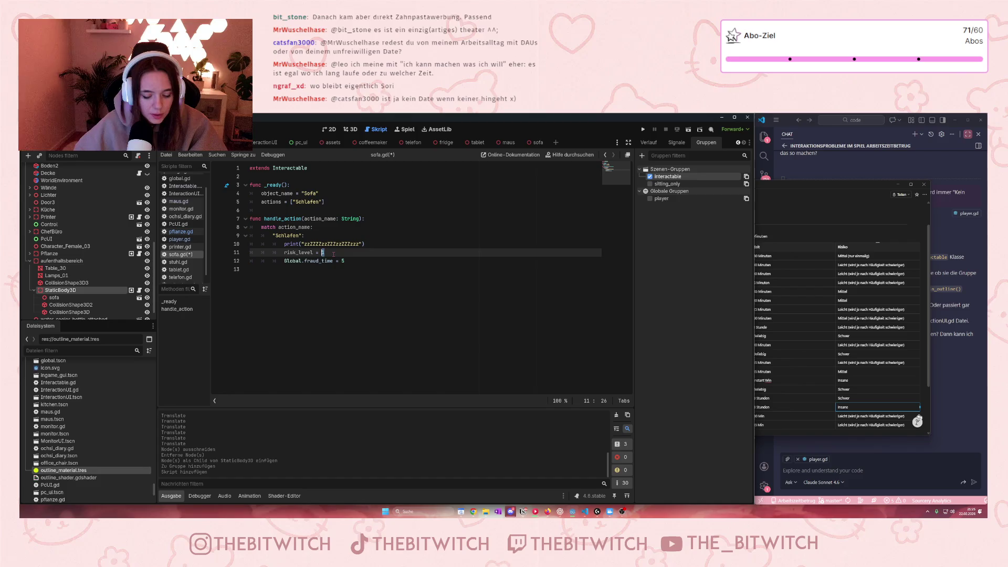
pyautogui.write('50')
pyautogui.press('BackSpace')
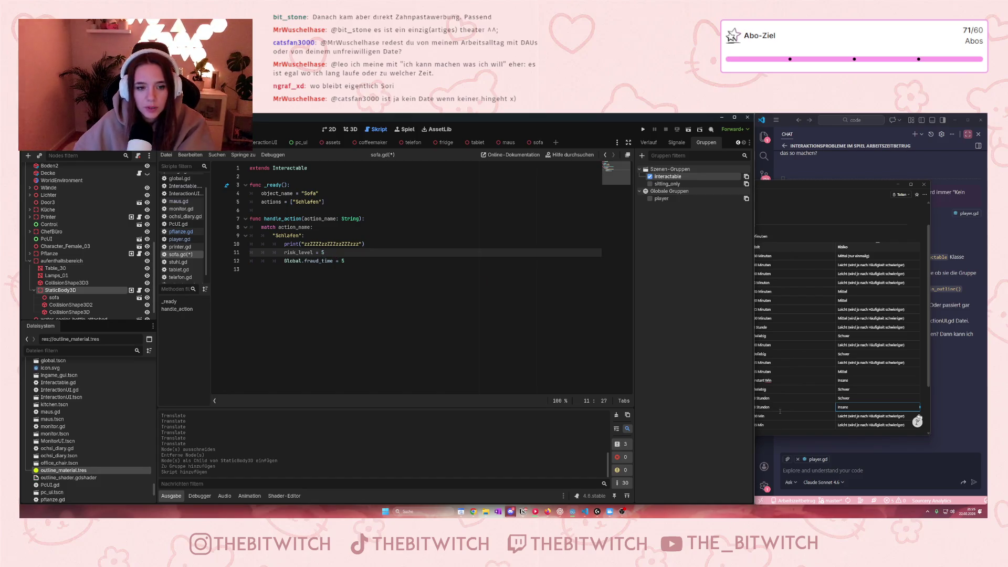
pyautogui.click(830, 330)
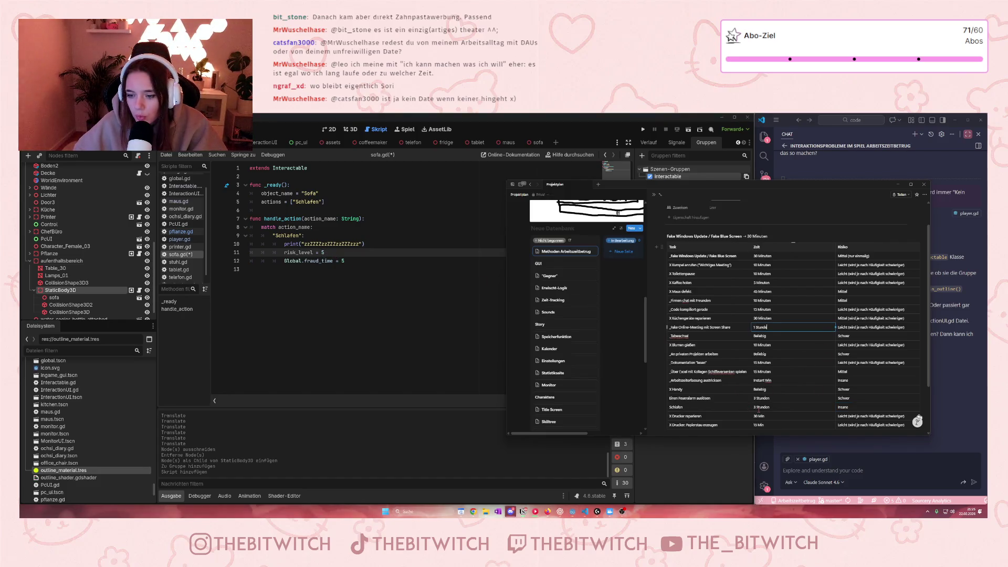
pyautogui.click(342, 261)
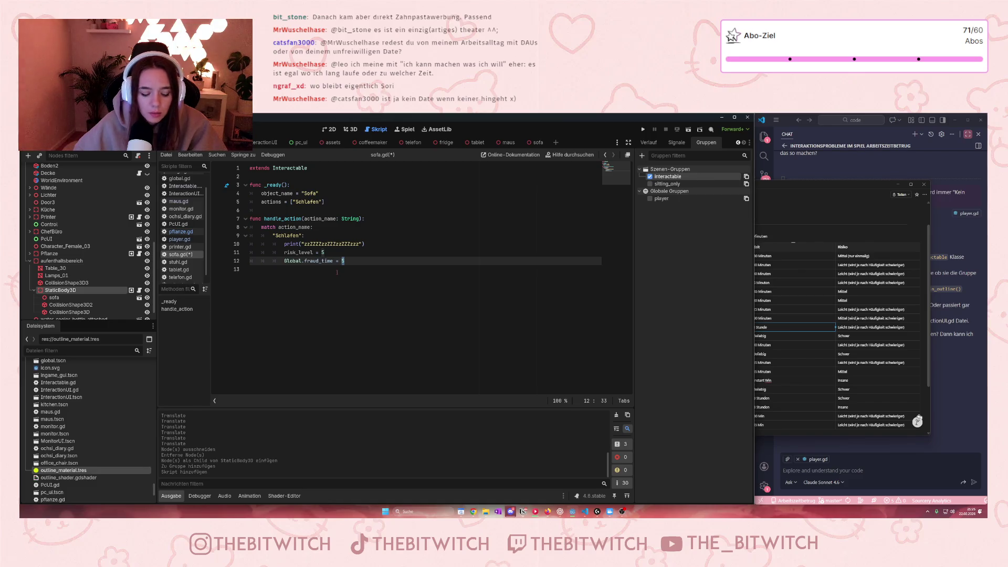
pyautogui.write('180')
pyautogui.click(359, 278)
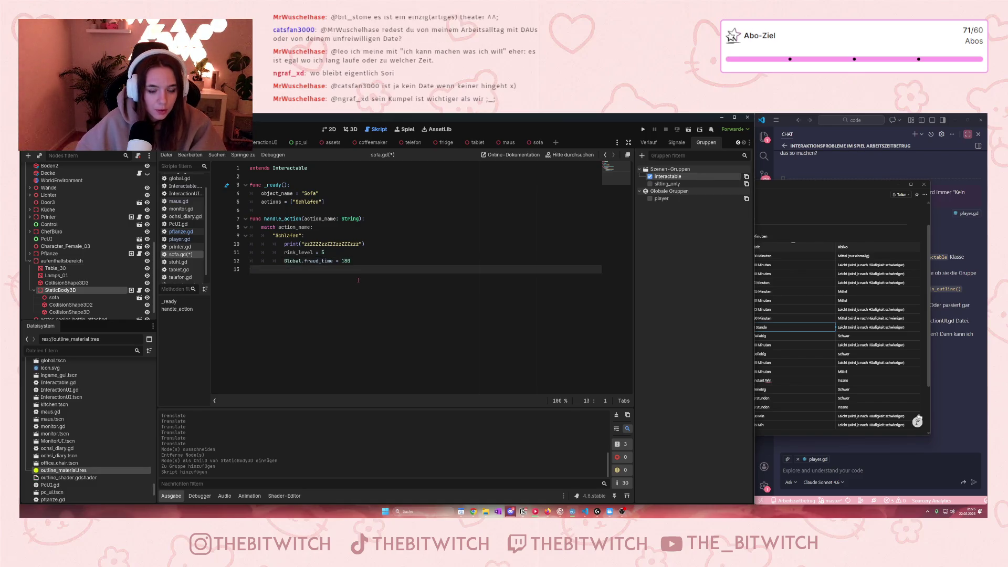
# - Save the sofa script and office scene with Ctrl+S, then run the project
pyautogui.hotkey('ctrl', 's')
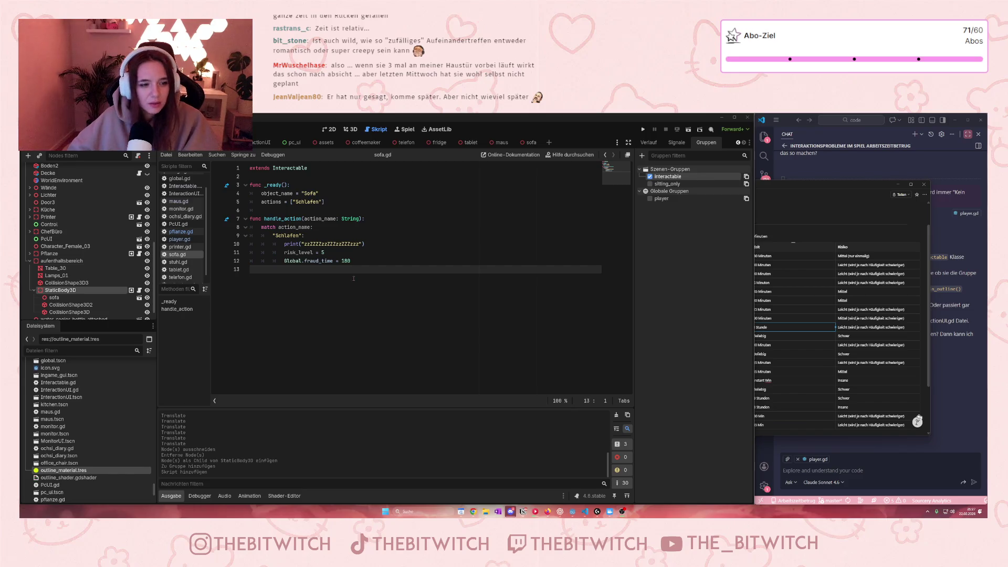
pyautogui.hotkey('ctrl', 's')
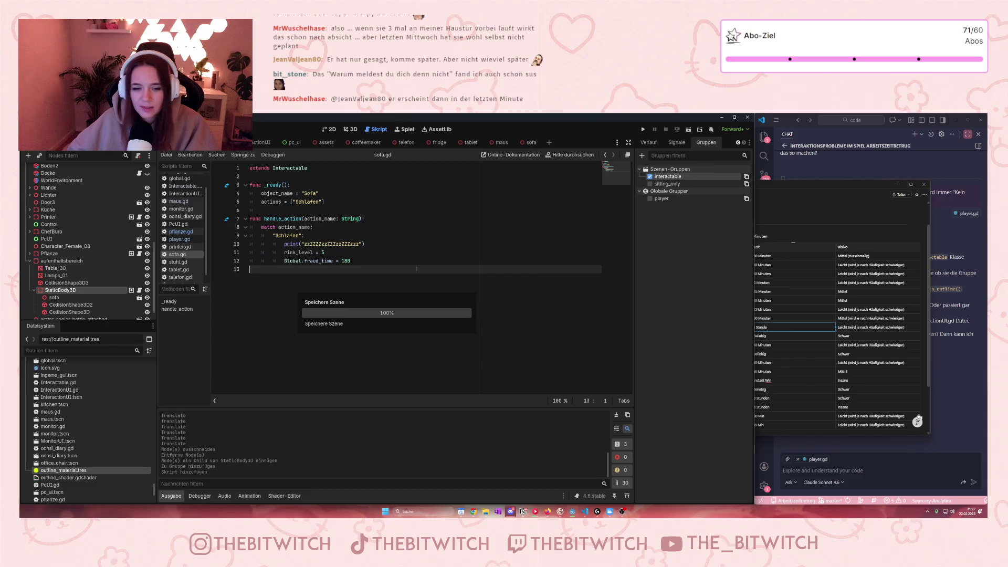
pyautogui.click(643, 129)
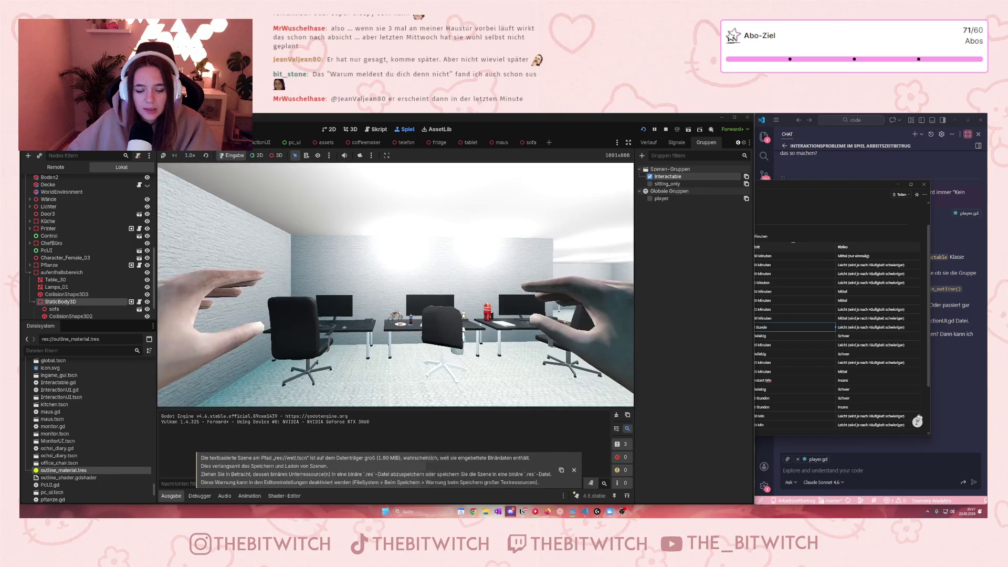
# - Trigger the sofa's Schlafen action with E, mark the Schlafen task 'X' in the project plan, then stop the game
pyautogui.moveTo(395, 284)
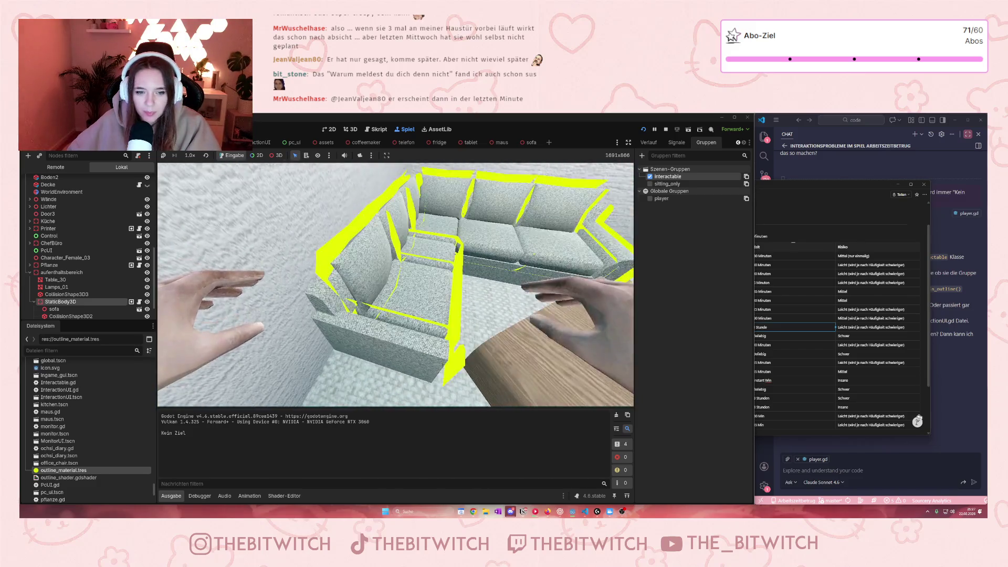
pyautogui.press('e')
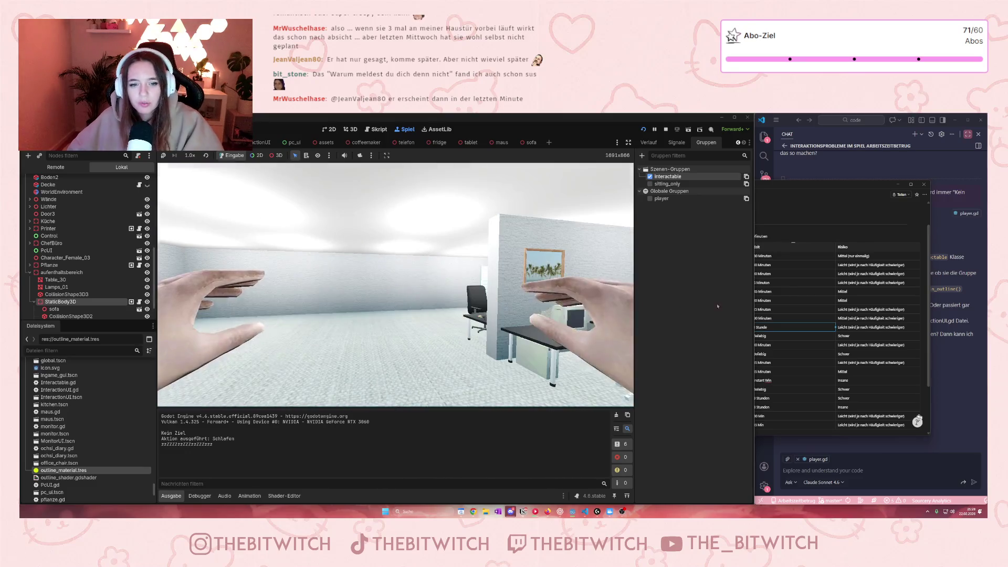
pyautogui.click(827, 207)
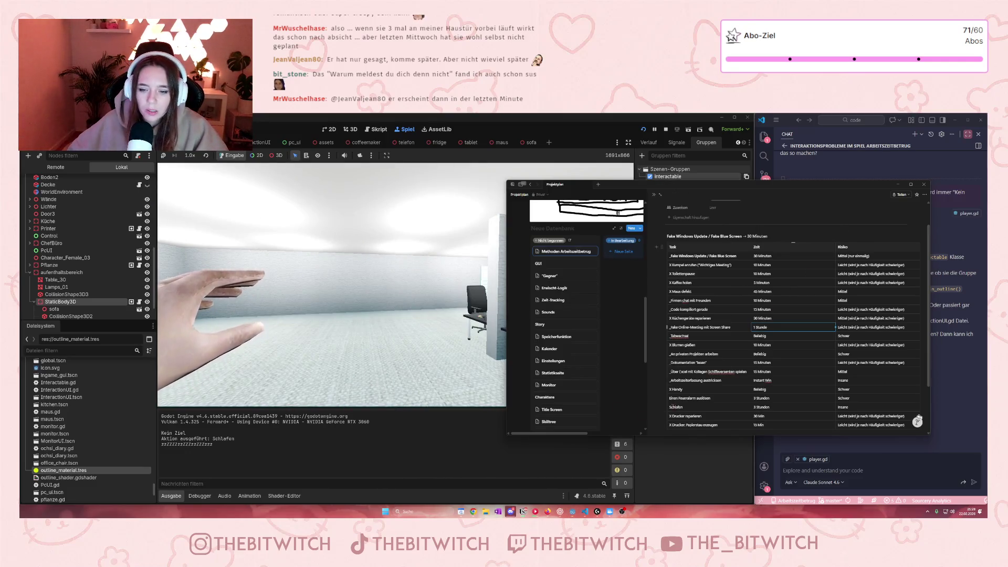
pyautogui.click(669, 407)
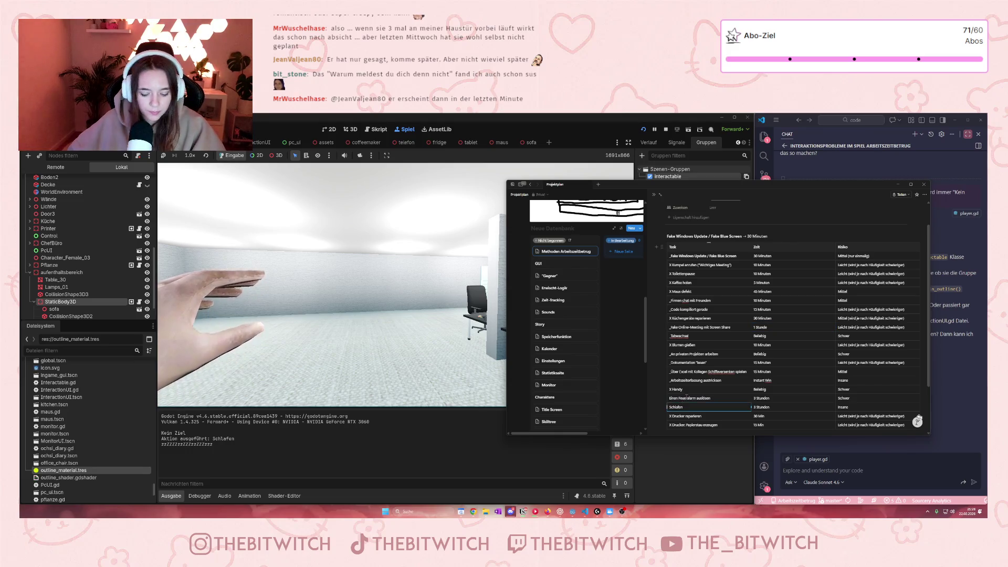
pyautogui.write('X')
pyautogui.click(687, 398)
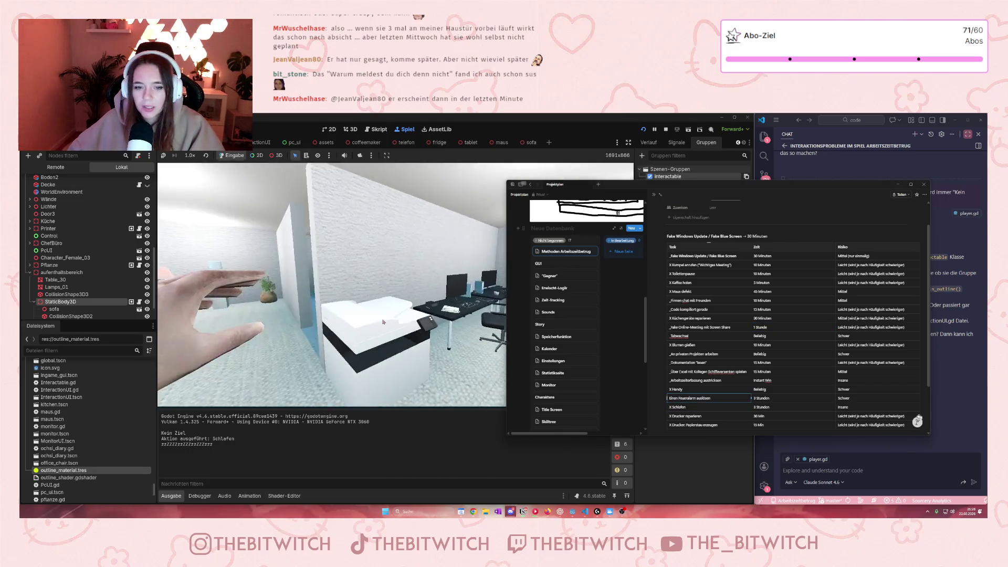
pyautogui.click(665, 129)
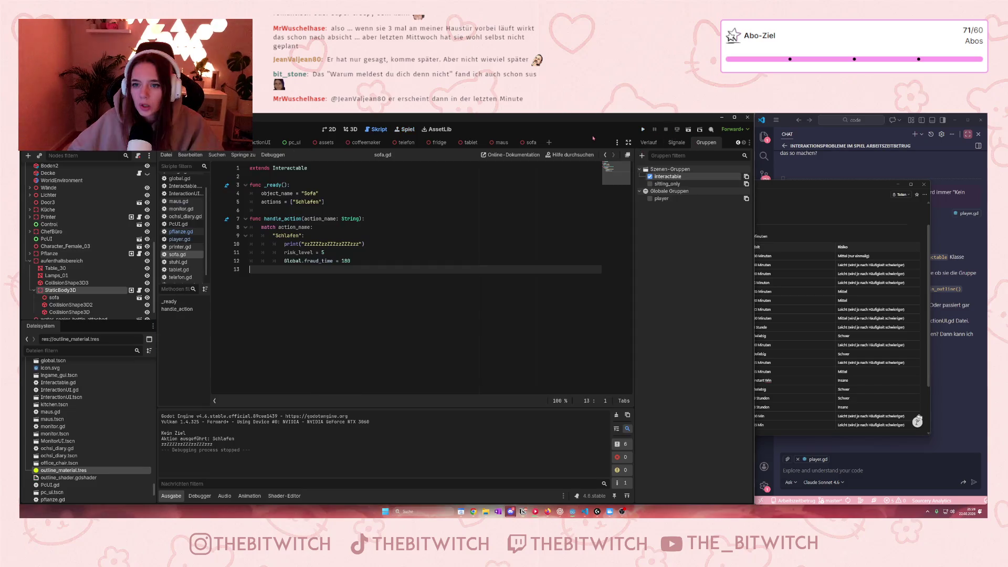
pyautogui.click(364, 243)
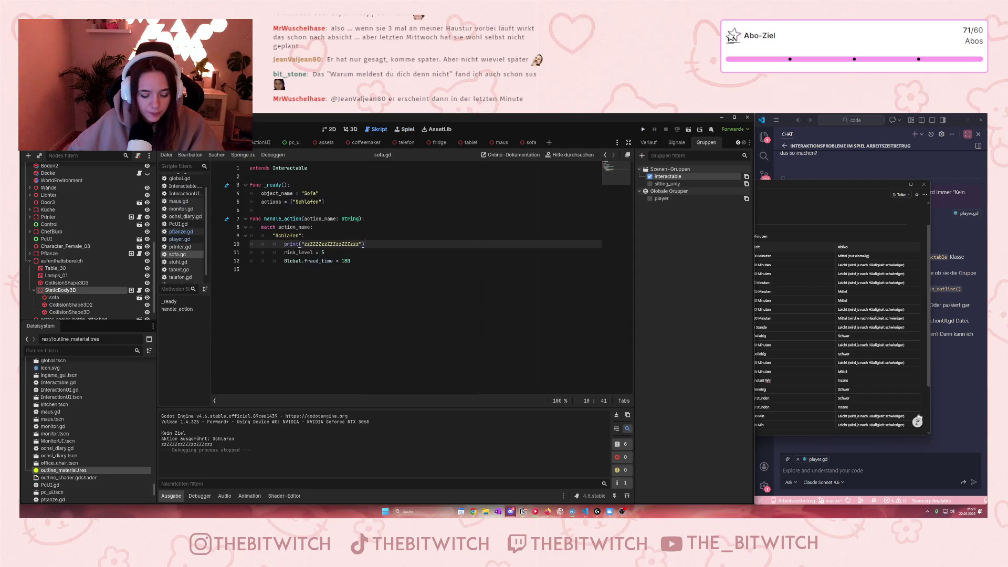
pyautogui.hotkey('ctrl', 's')
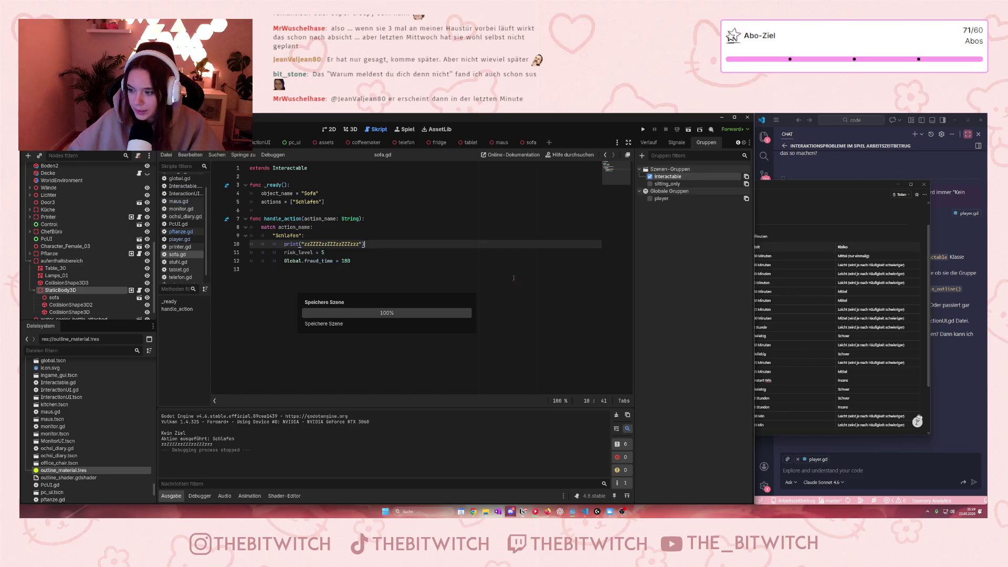